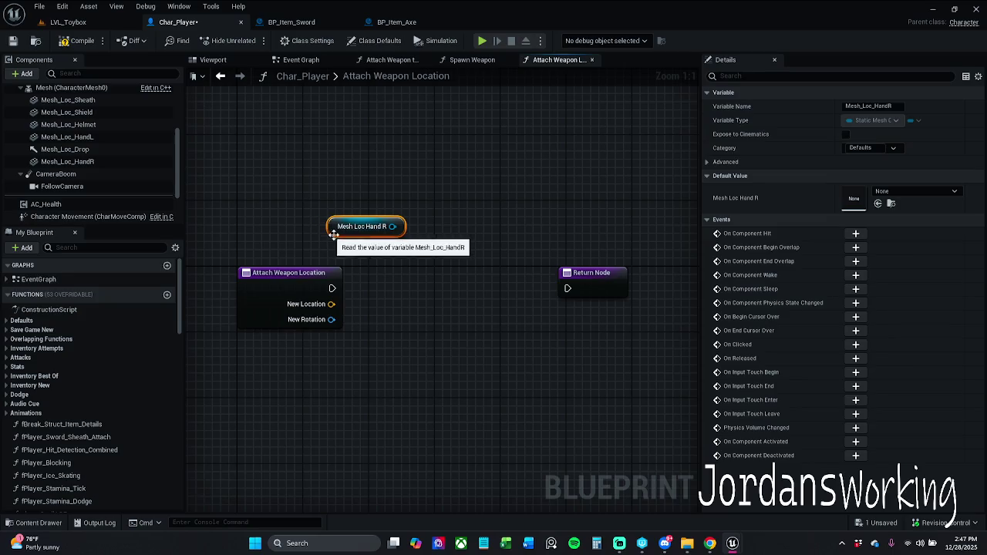
Abandon the new Mesh Loc Hand R connection and undo edits until Set Relative Location And Rotation returns
mouse_move(392, 229)
left_mouse_down()
mouse_move(404, 256)
mouse_move(370, 264)
left_mouse_up()
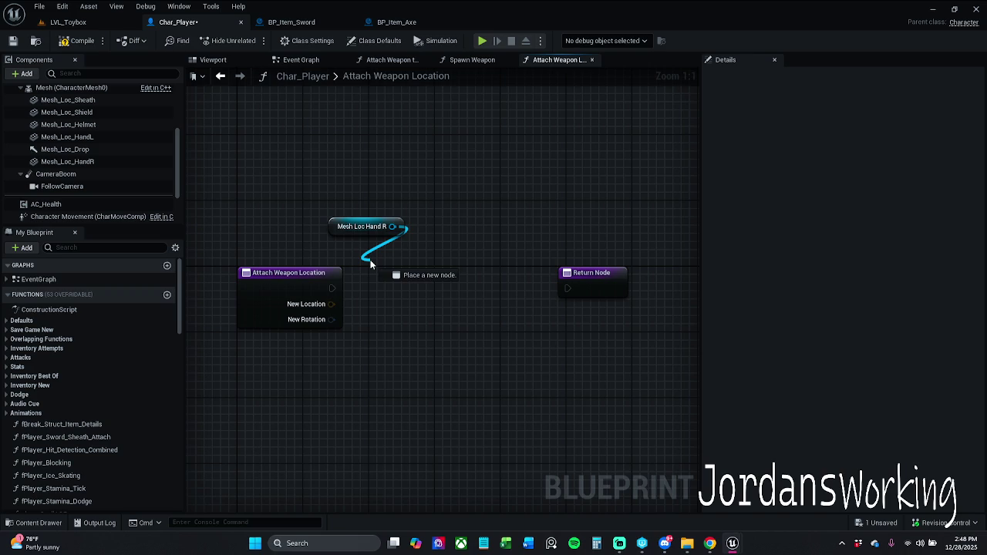
left_click_drag(370, 264, 371, 263)
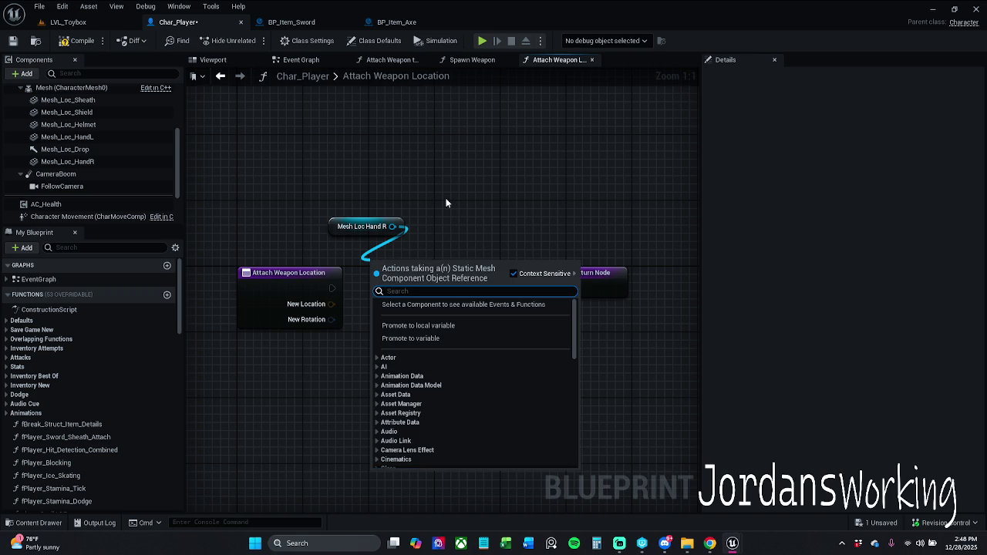
type("ss")
left_click(465, 208)
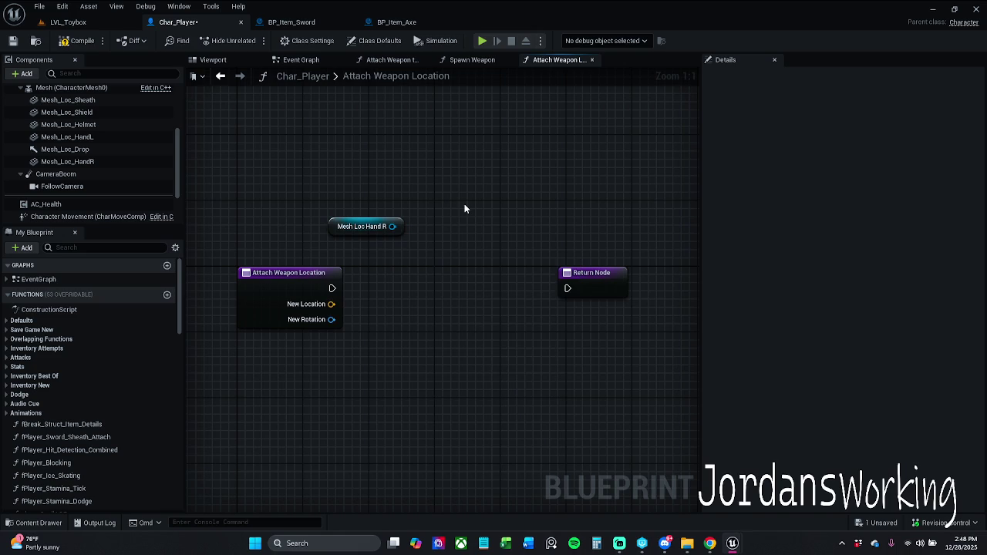
key("ctrl+z")
key("ctrl+z")
key("ctrl+z")
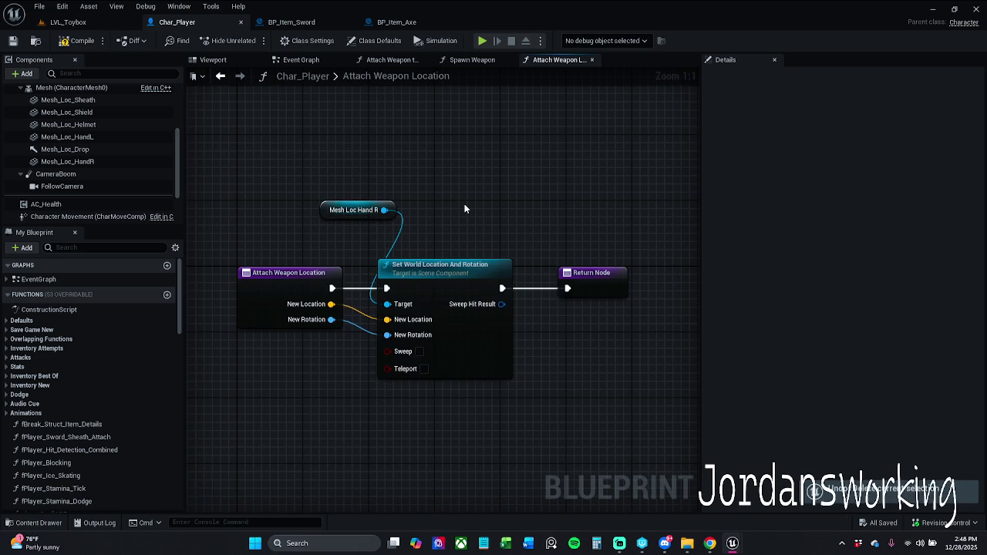
key("ctrl+z")
key("ctrl+z")
key("ctrl+z")
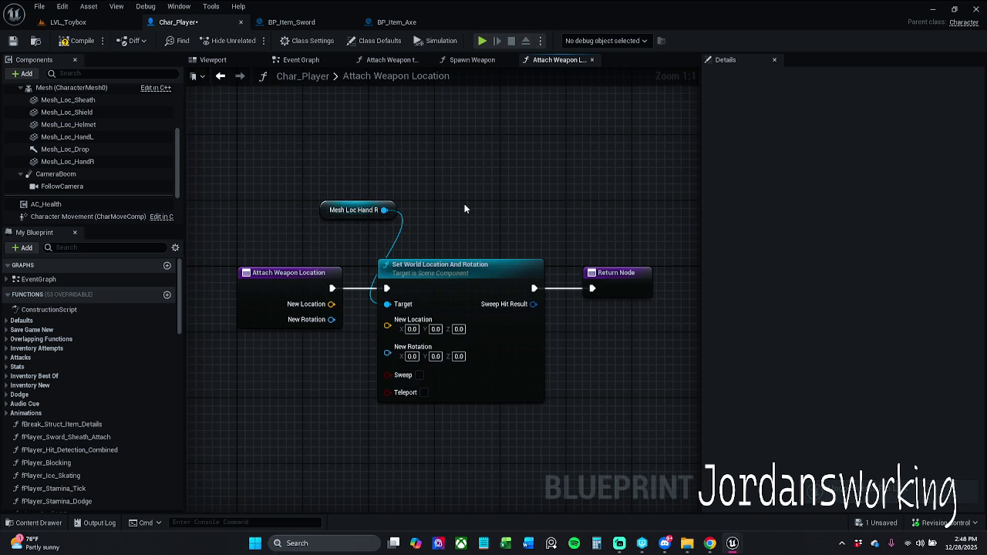
key("ctrl+z")
key("ctrl+z")
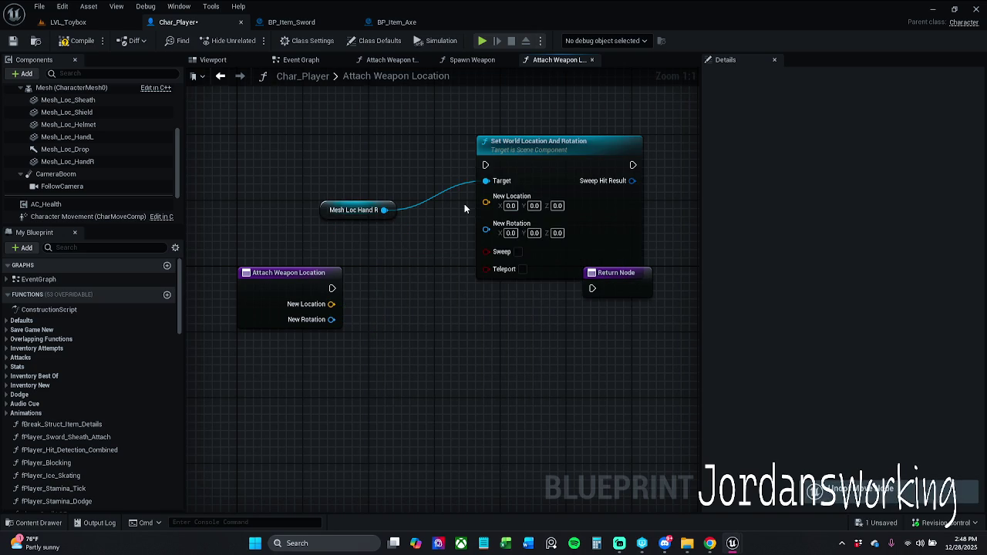
key("ctrl+z")
key("ctrl+z")
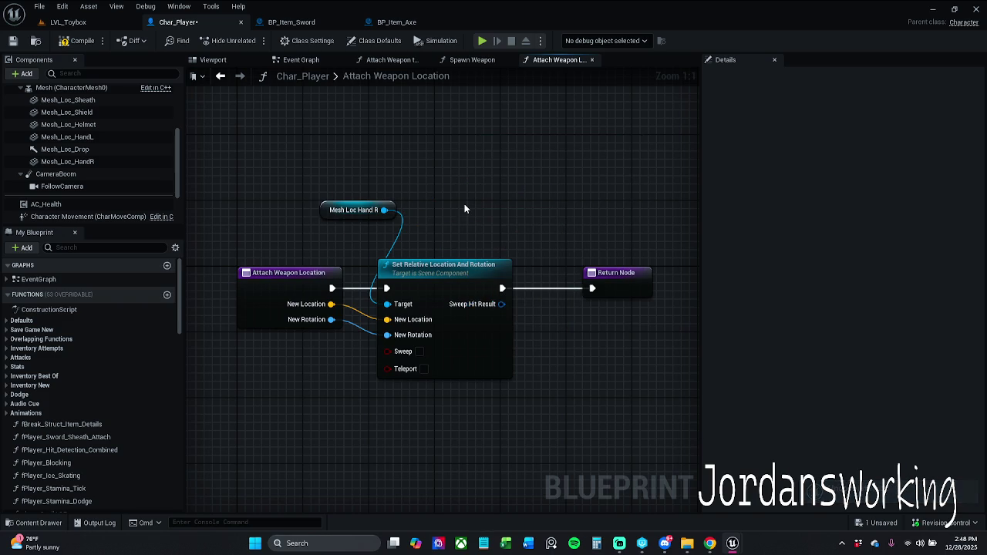
Refresh all four function nodes, then compile and save Char_Player
left_click_drag(233, 190, 609, 374)
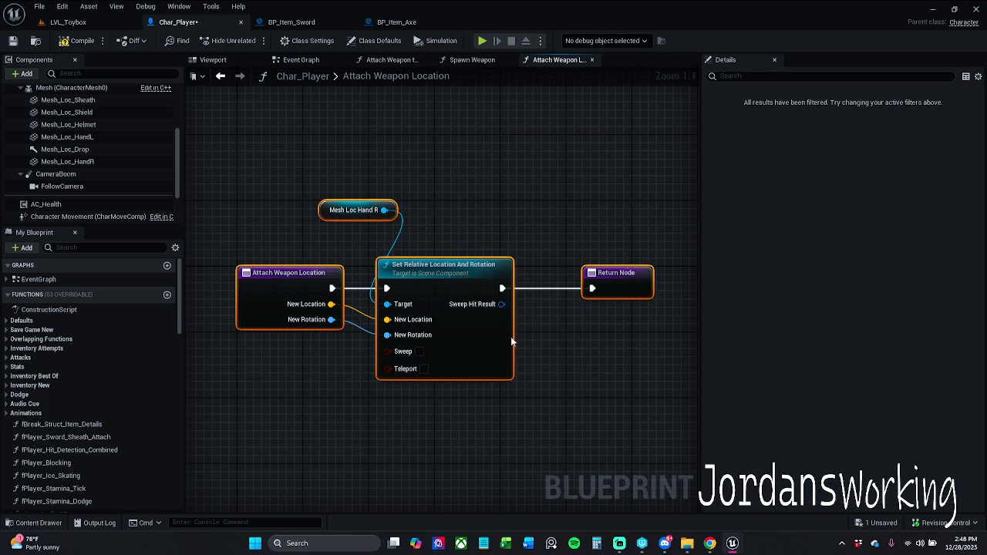
right_click(468, 291)
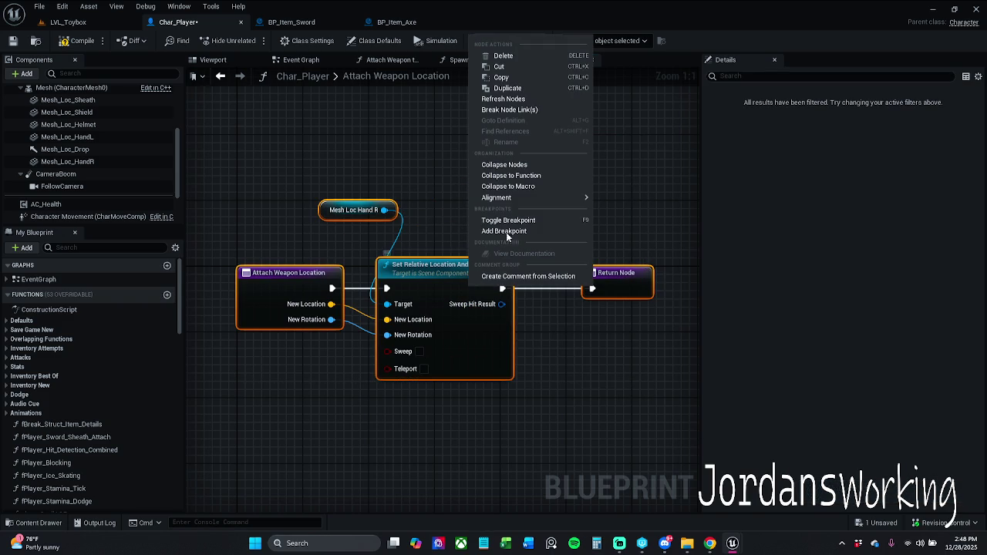
left_click(517, 106)
left_click(77, 40)
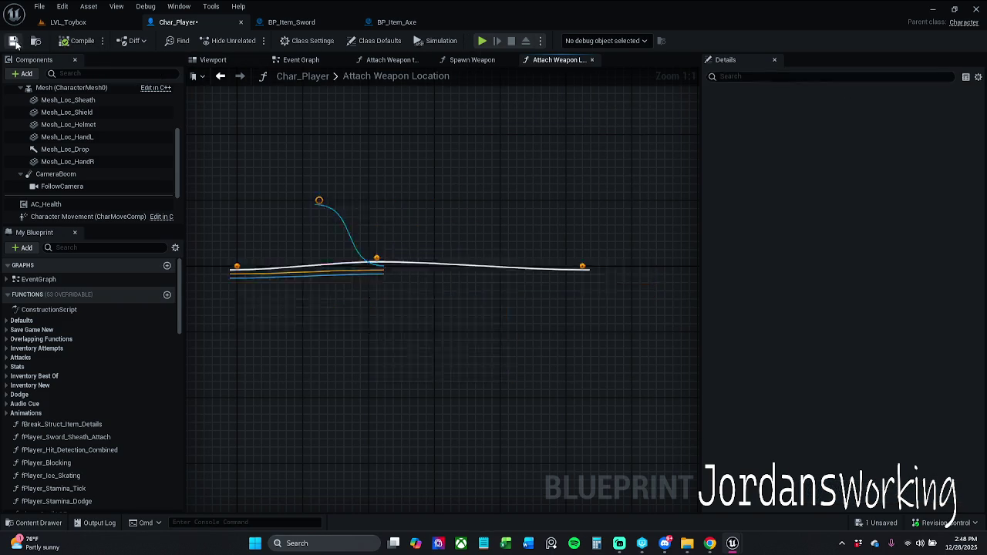
left_click(13, 42)
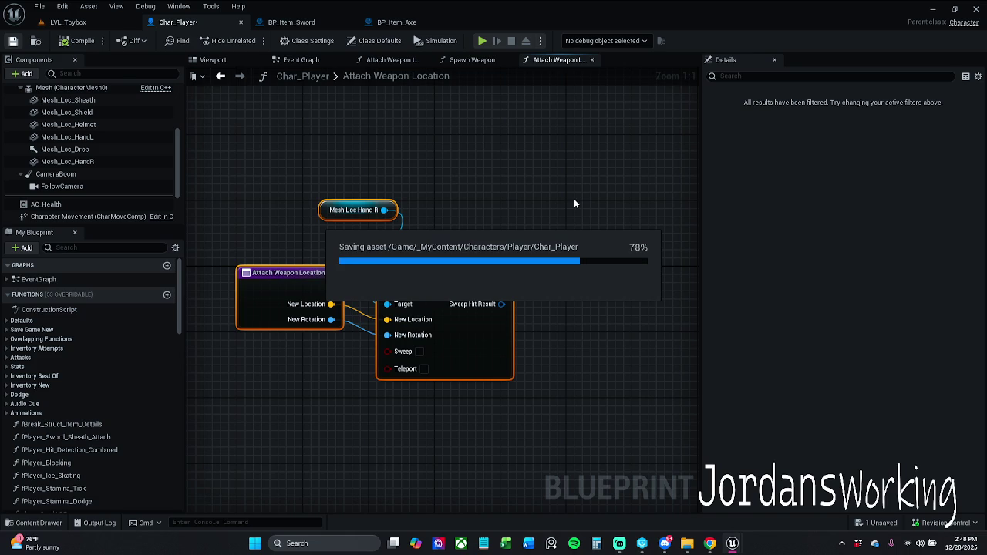
Nudge the Return Node slightly left, recompile and save, then play-test LVL_Toybox
left_click(487, 192)
left_click_drag(618, 273, 601, 275)
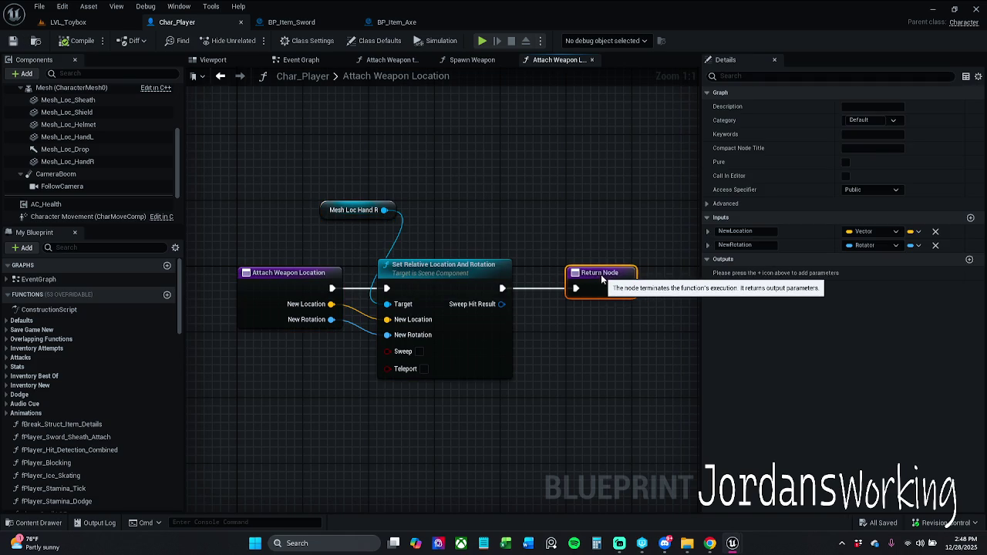
left_click(331, 181)
left_click(79, 41)
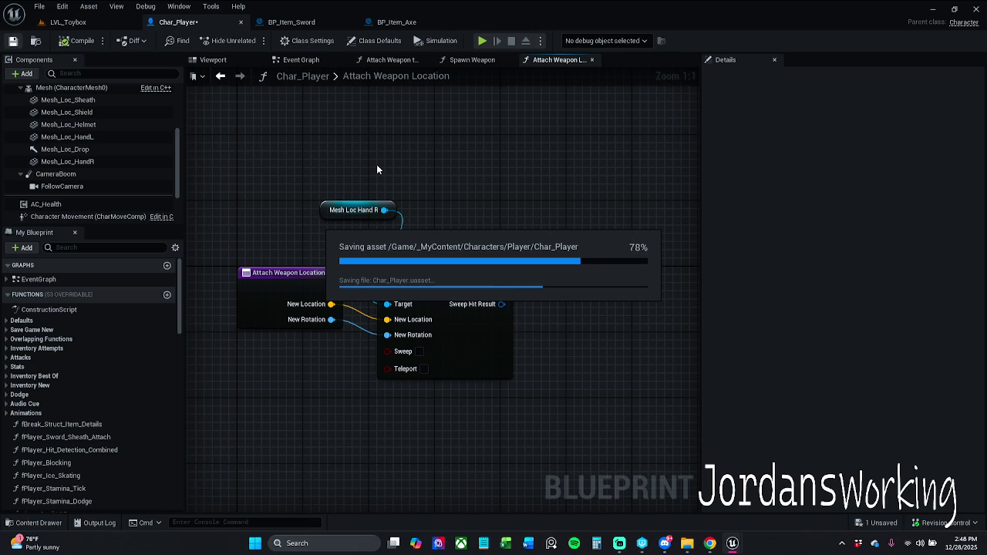
left_click(85, 23)
left_click(250, 42)
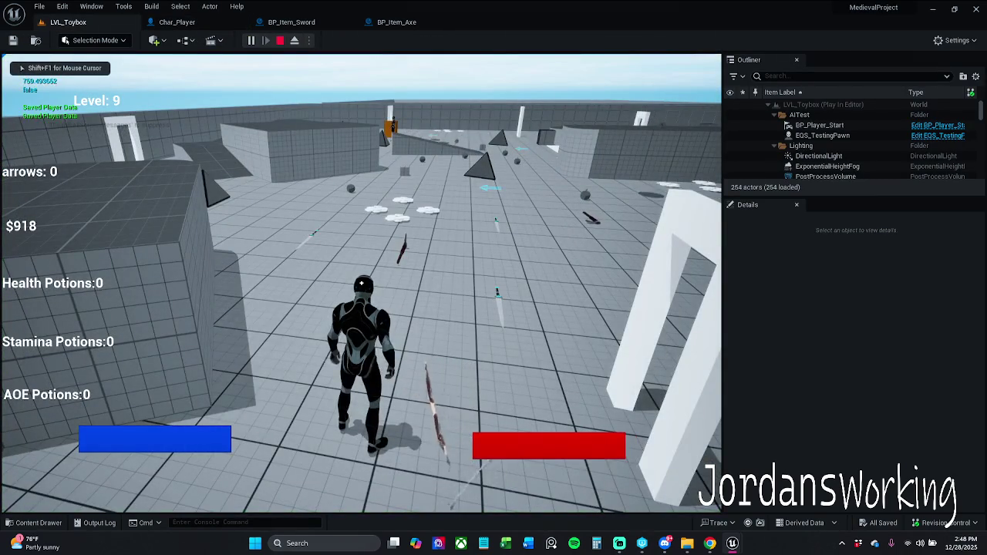
Run around the level collecting weapons and coins, then stop the play session
key("w")
key("w")
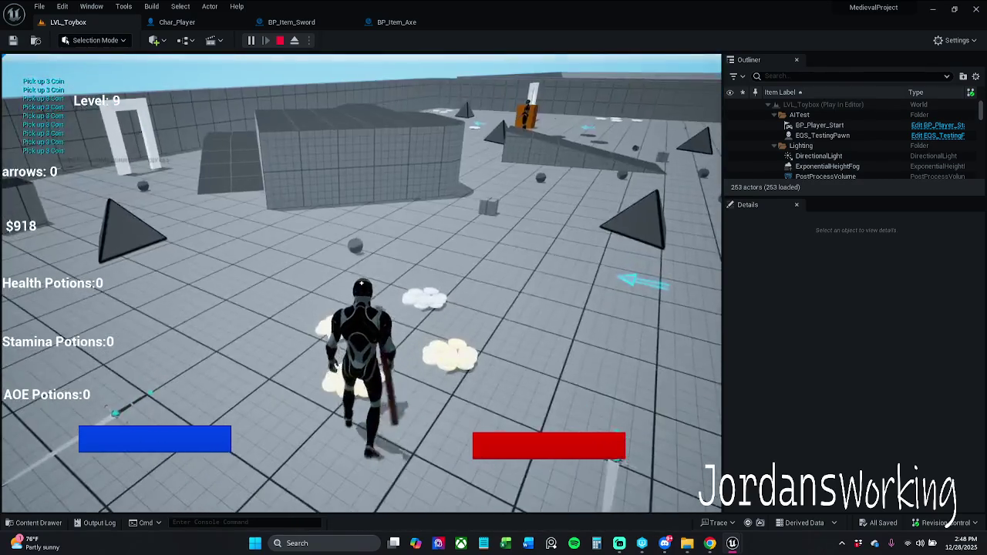
key("w")
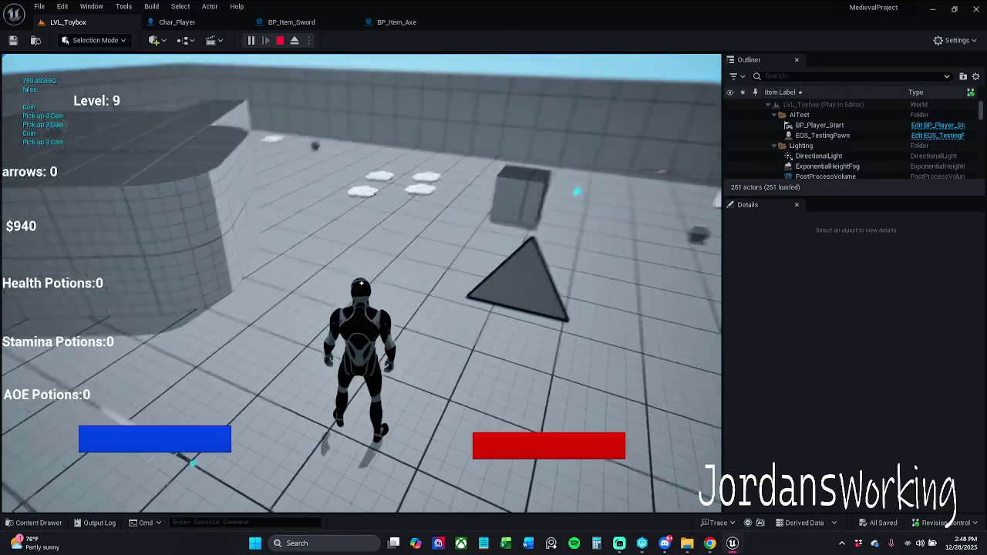
key("w")
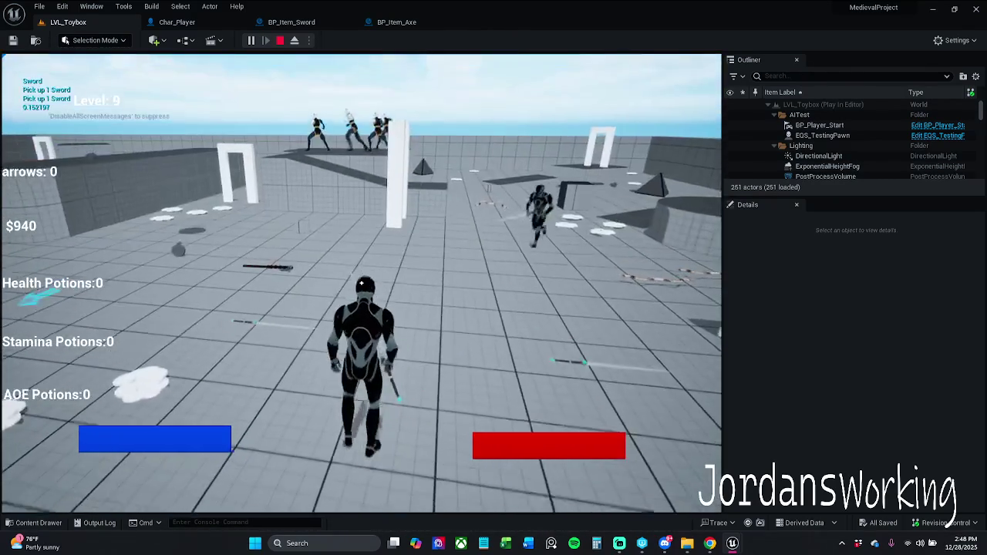
key("w")
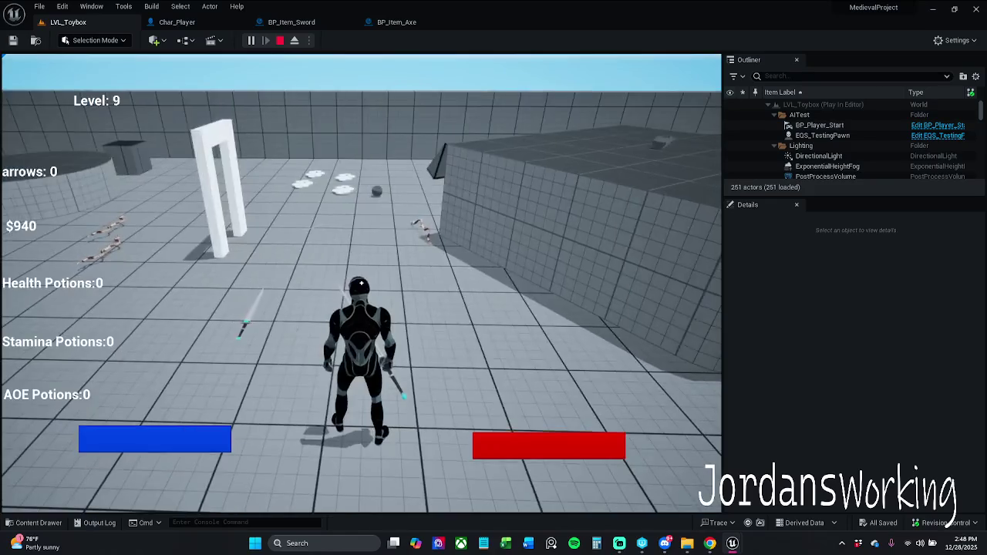
key("w")
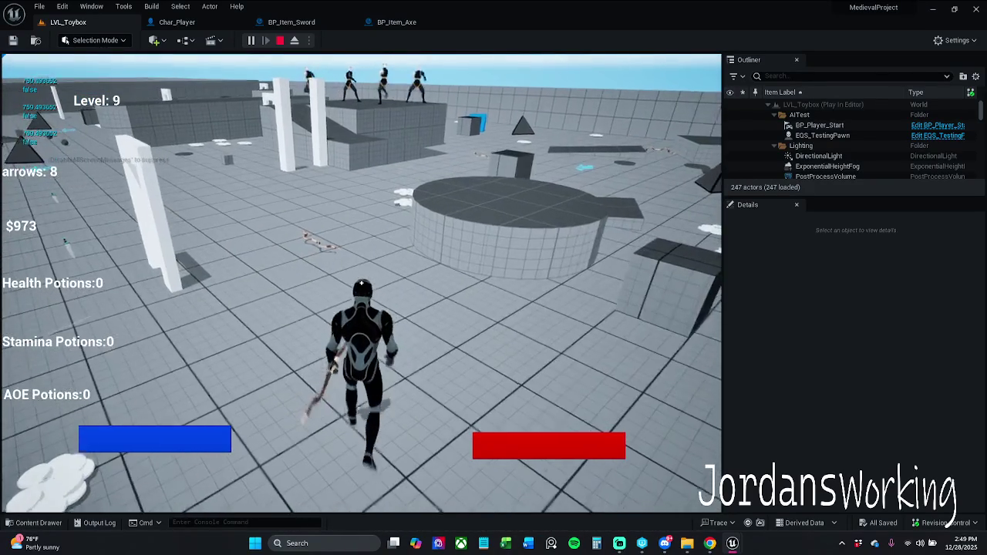
key("Escape")
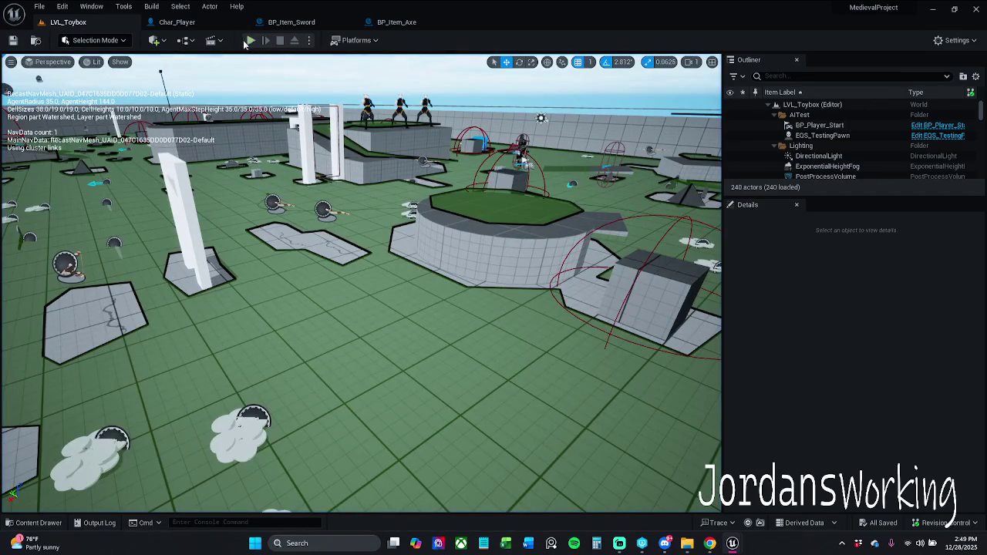
Play again collecting the axe, coins, sword, stamina and AOE pickups, then bring up BP_Item_Axe
left_click(250, 41)
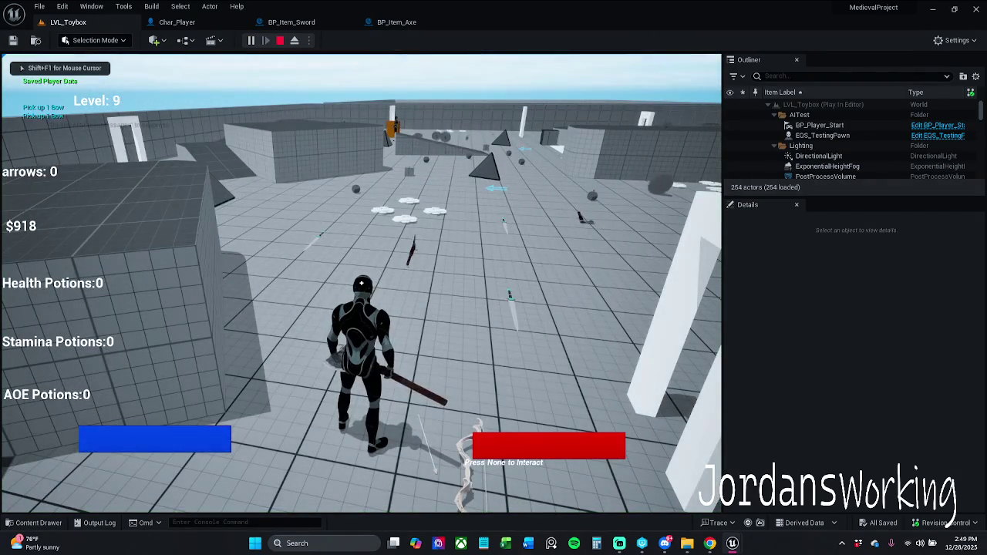
key("w")
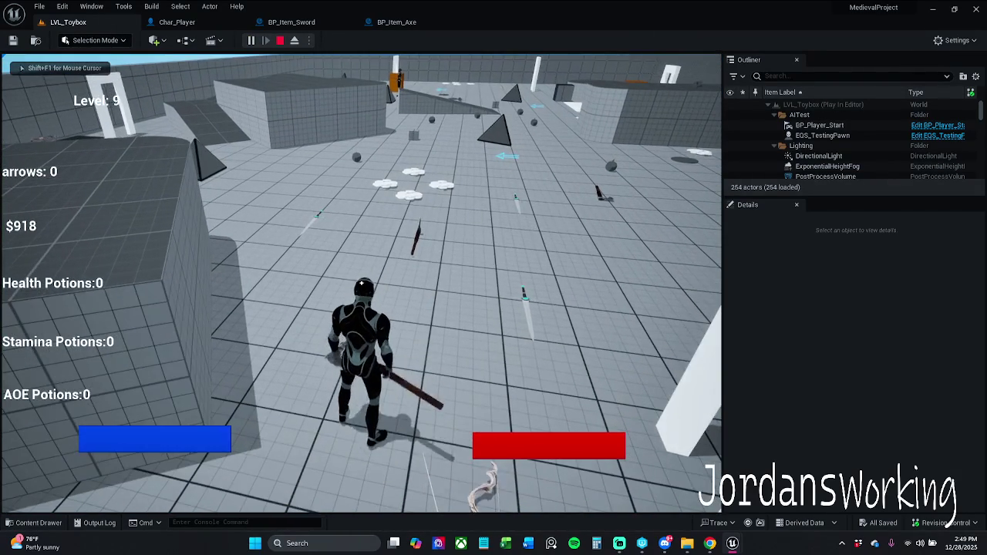
key("w")
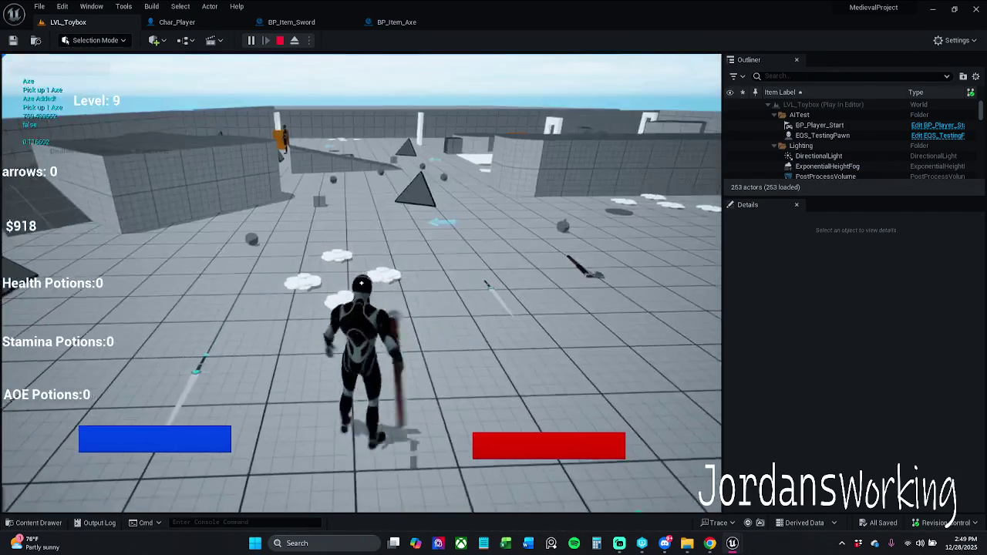
key("w")
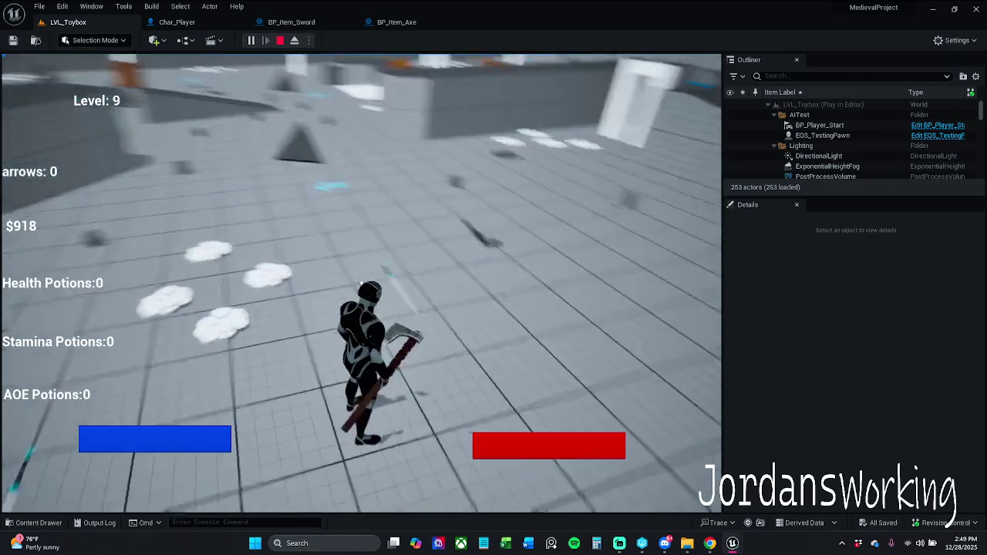
key("w")
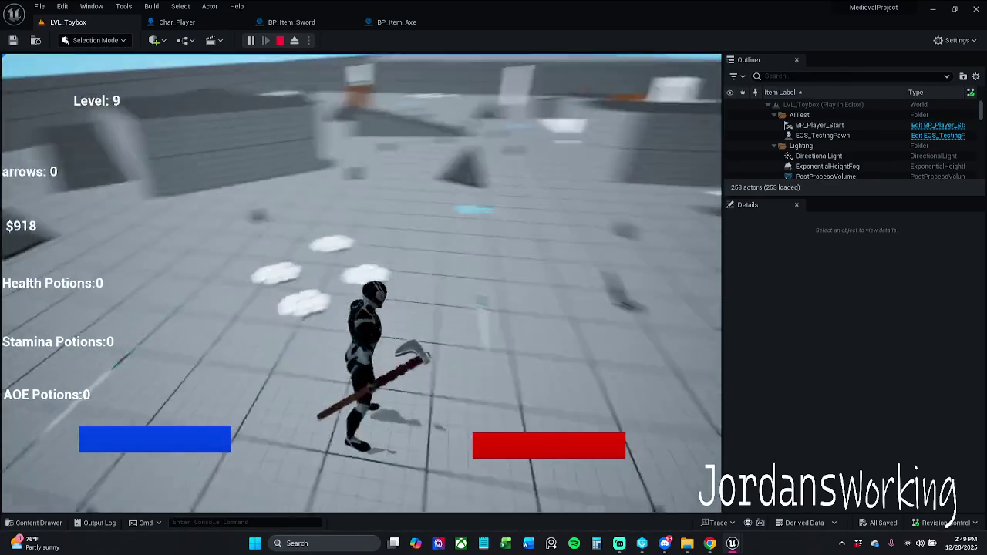
key("w")
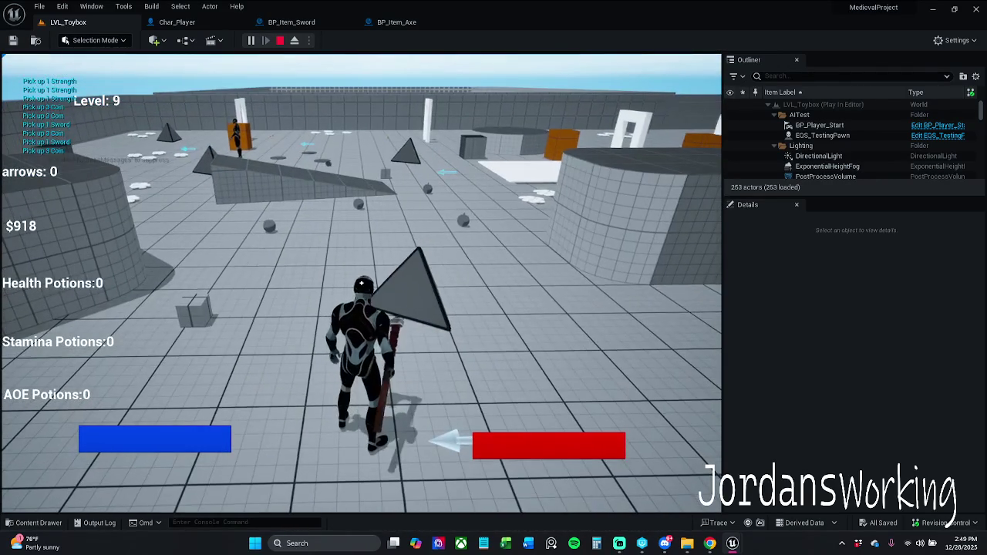
key("w")
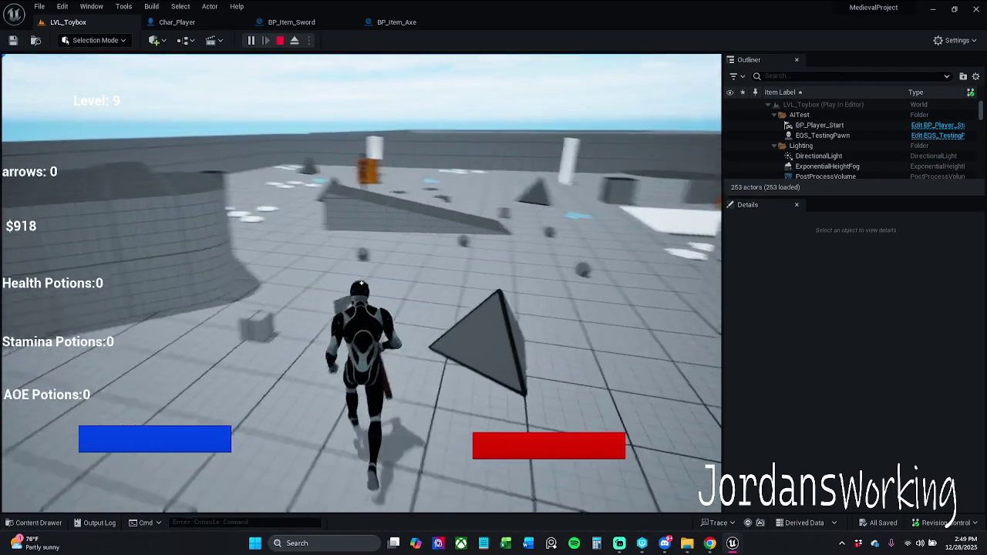
key("w")
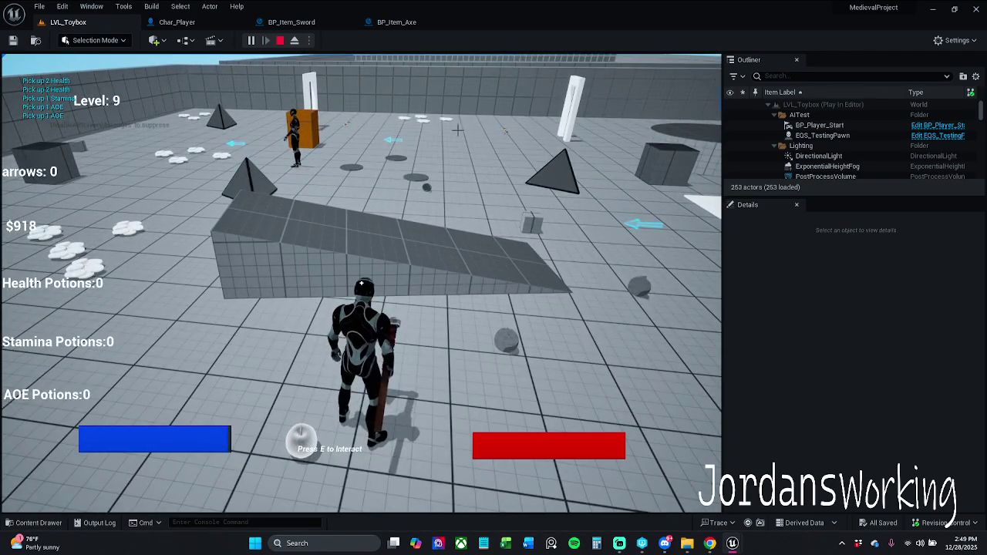
key("Escape")
left_click(396, 22)
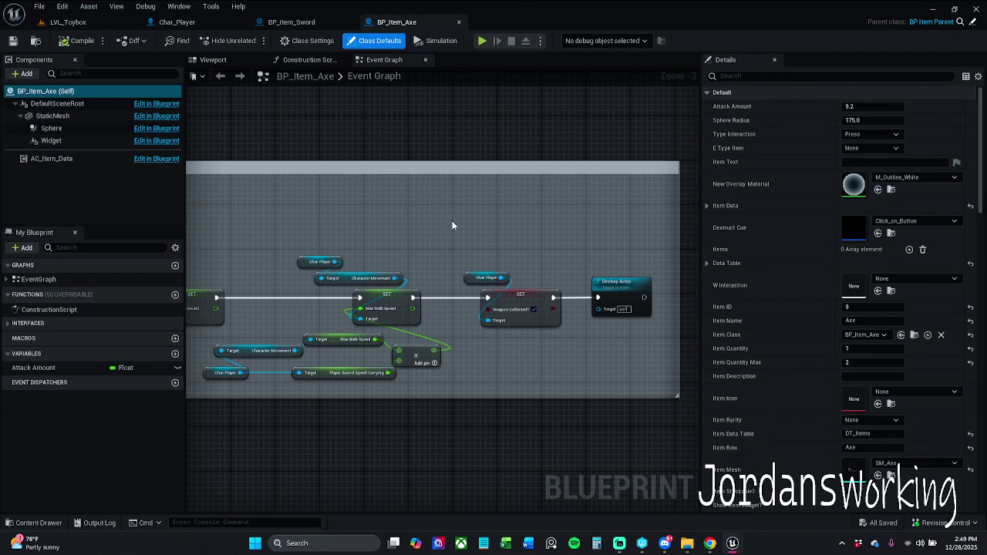
View Char_Player's preview with the held weapon selected, then check BP_Item_Axe
left_click(179, 22)
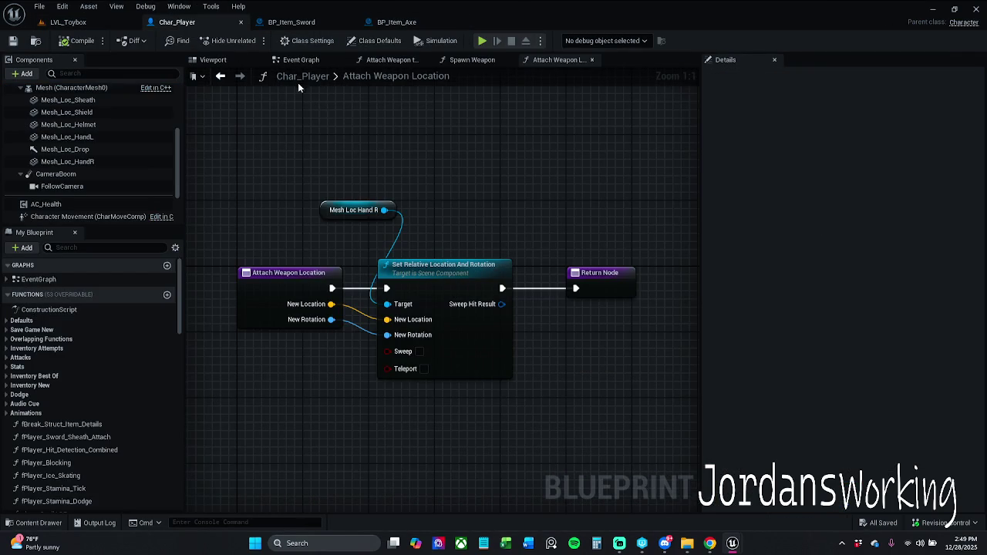
left_click(213, 59)
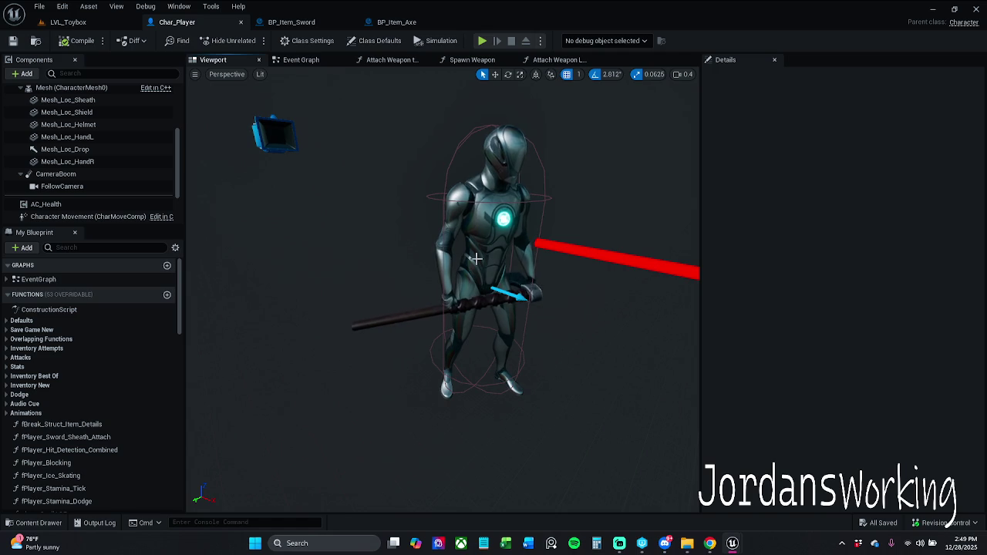
left_click(486, 301)
left_click(432, 22)
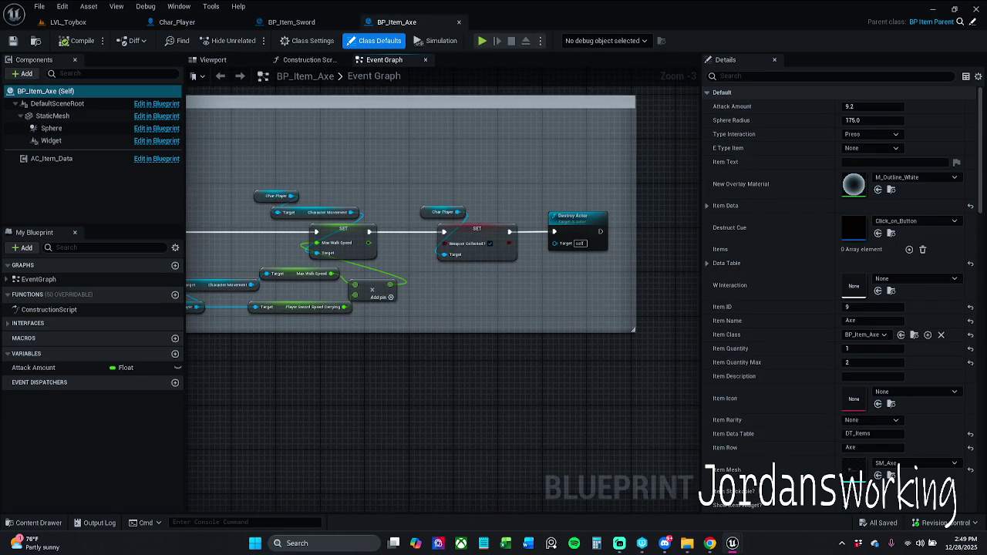
Dock BP_Item_Bow, undo its accidental pin value change, and return to Char_Player
mouse_move(363, 255)
left_mouse_down()
mouse_move(432, 96)
mouse_move(471, 104)
mouse_move(516, 29)
mouse_move(416, 23)
left_mouse_up()
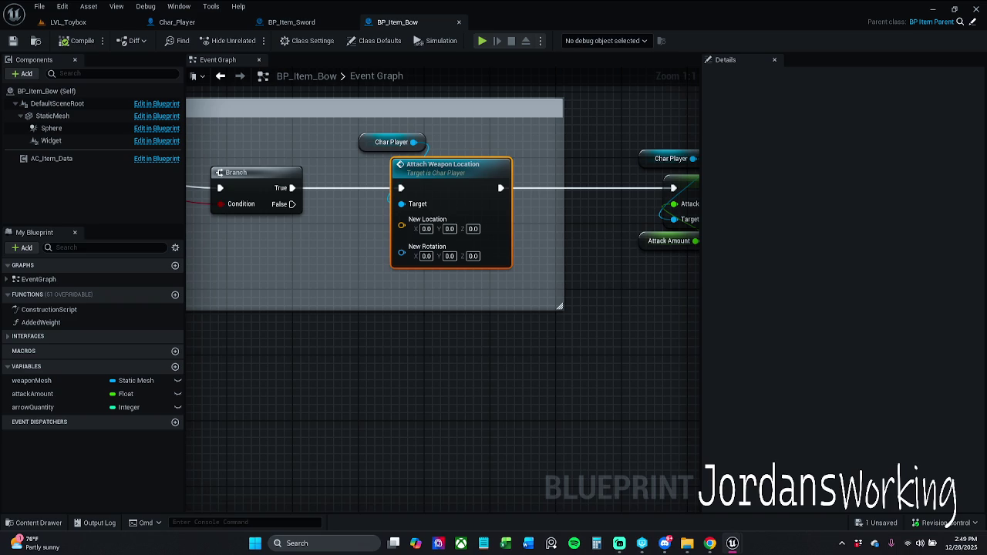
key("ctrl+z")
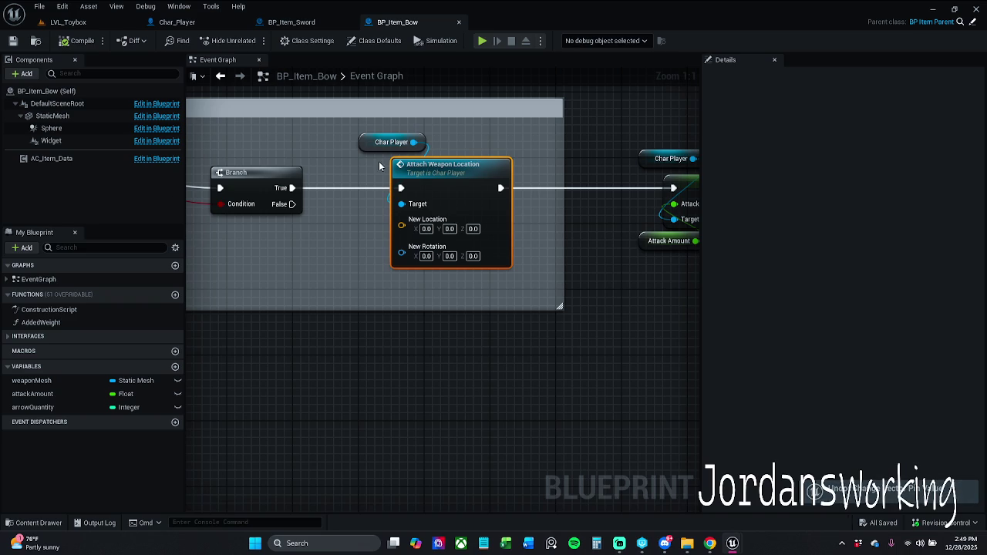
left_click(210, 24)
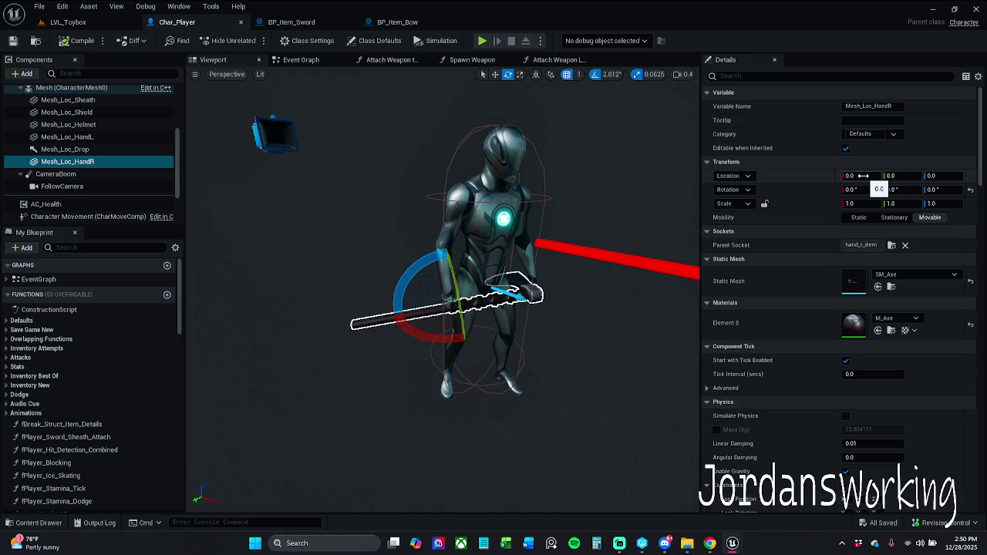
Set Mesh_Loc_HandR's location to -1.099095, 4.065045, -1.753126
left_click(863, 176)
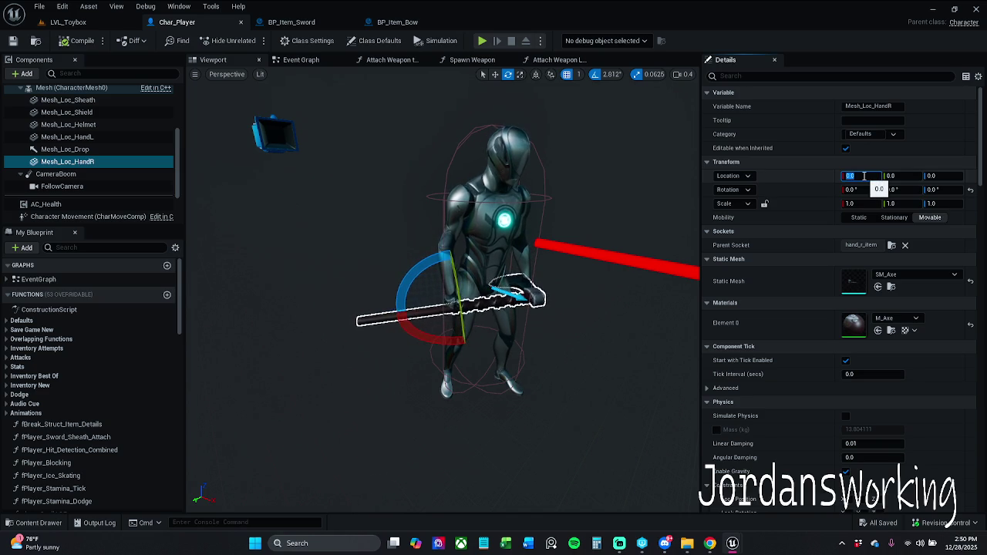
key("Return")
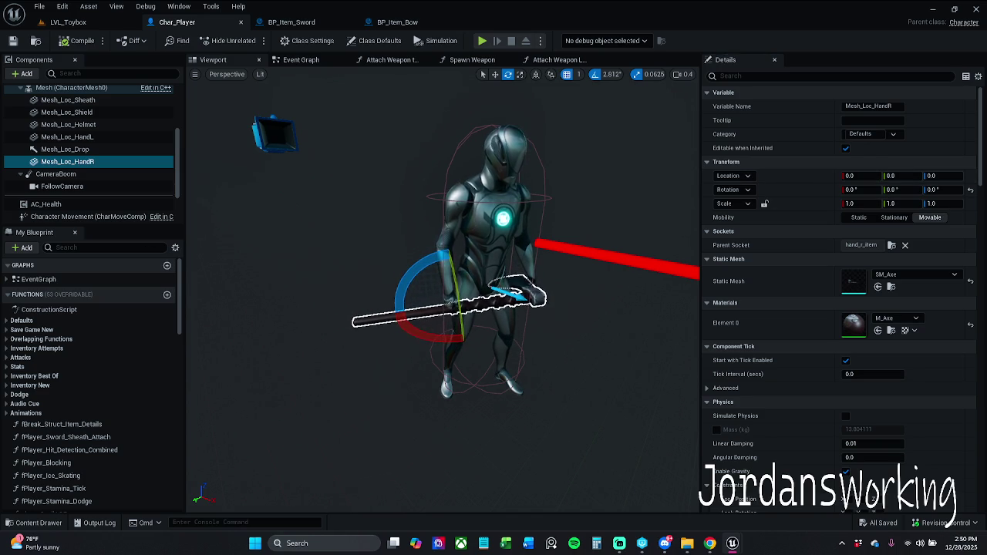
left_click(870, 175)
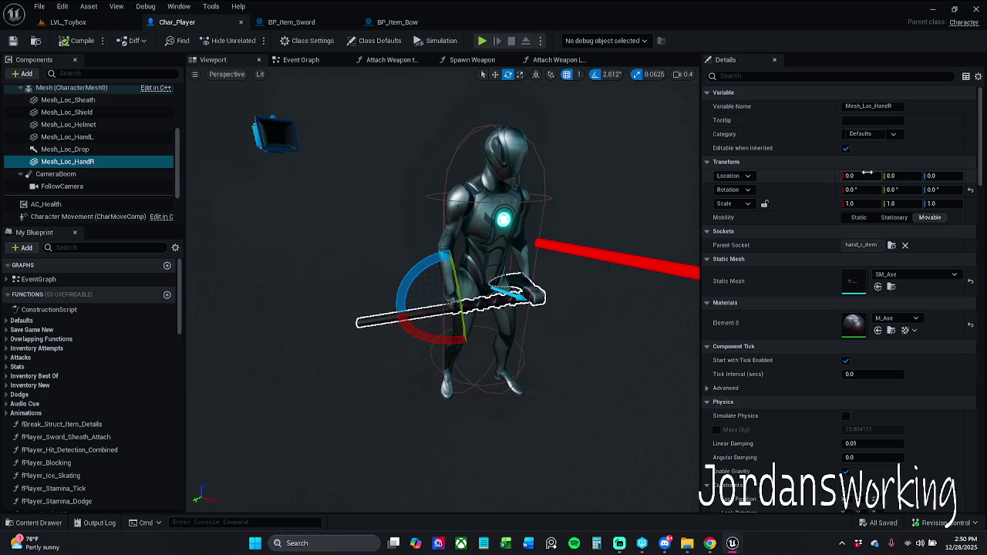
key("Return")
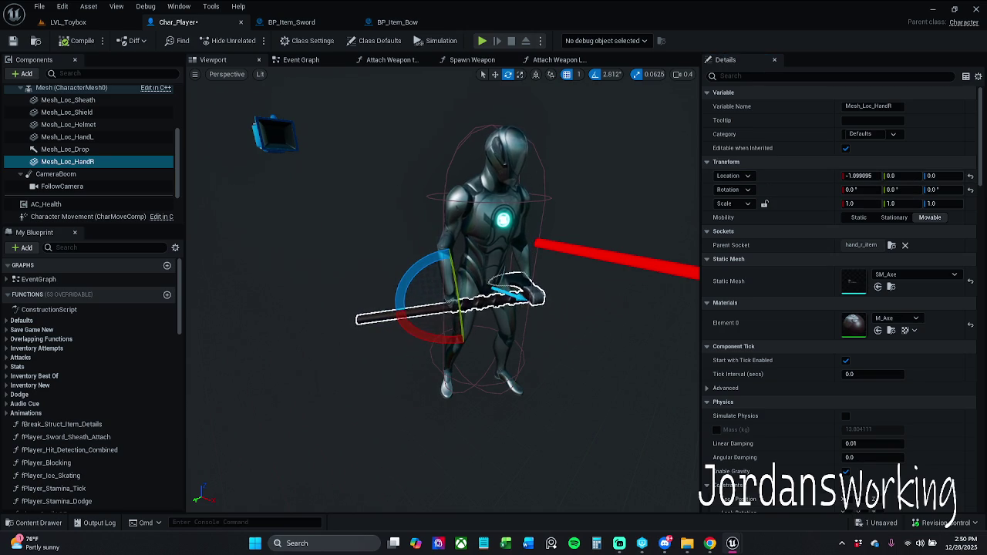
left_click(910, 178)
key("Return")
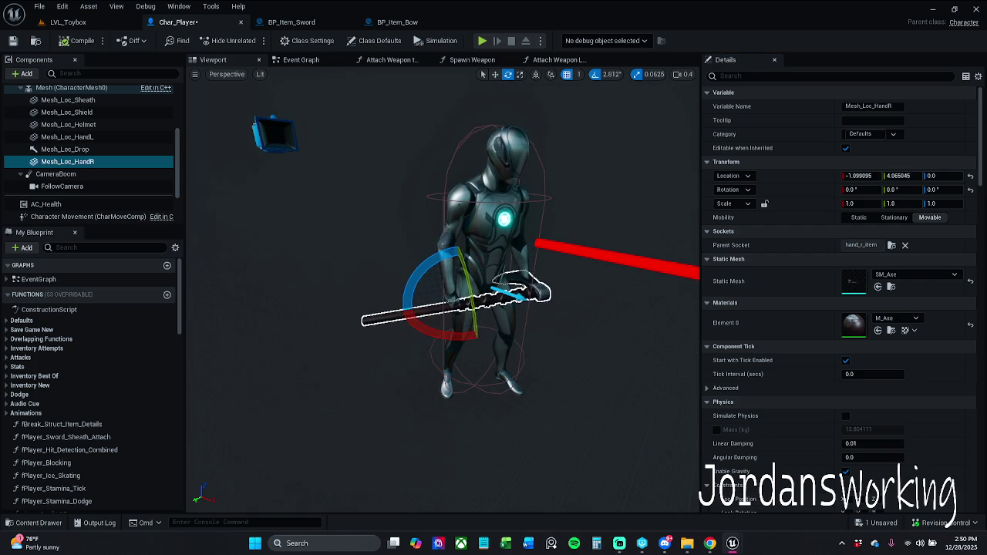
left_click(947, 178)
type("-1.753126")
key("Return")
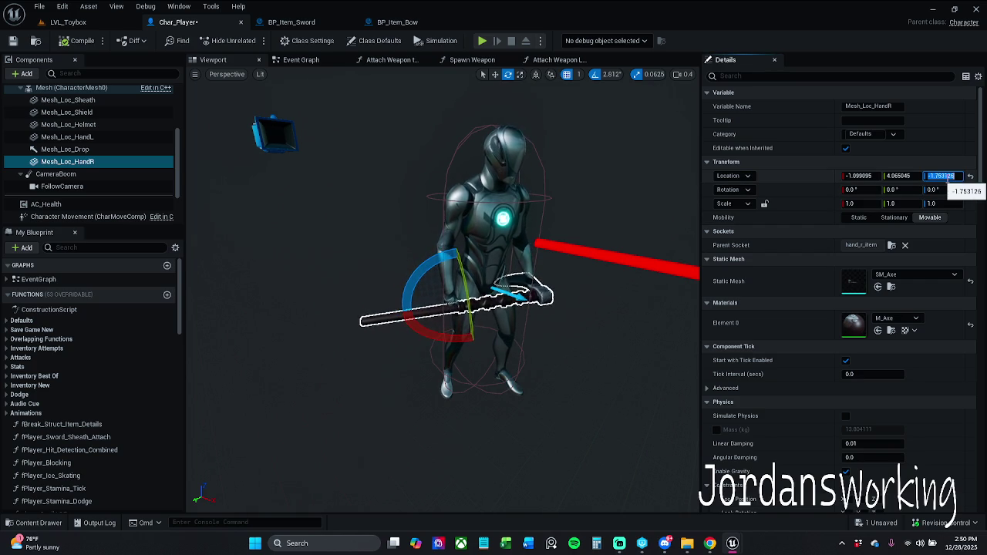
Rotate Mesh_Loc_HandR to 63.911085, 332.809171, -1.652752 and save Char_Player
left_click_drag(479, 328, 606, 280)
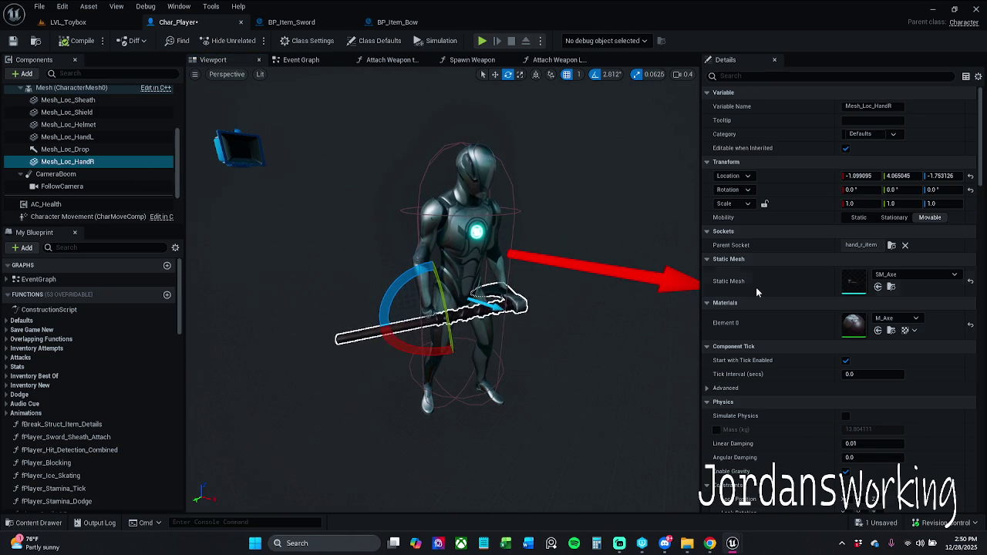
left_click(878, 190)
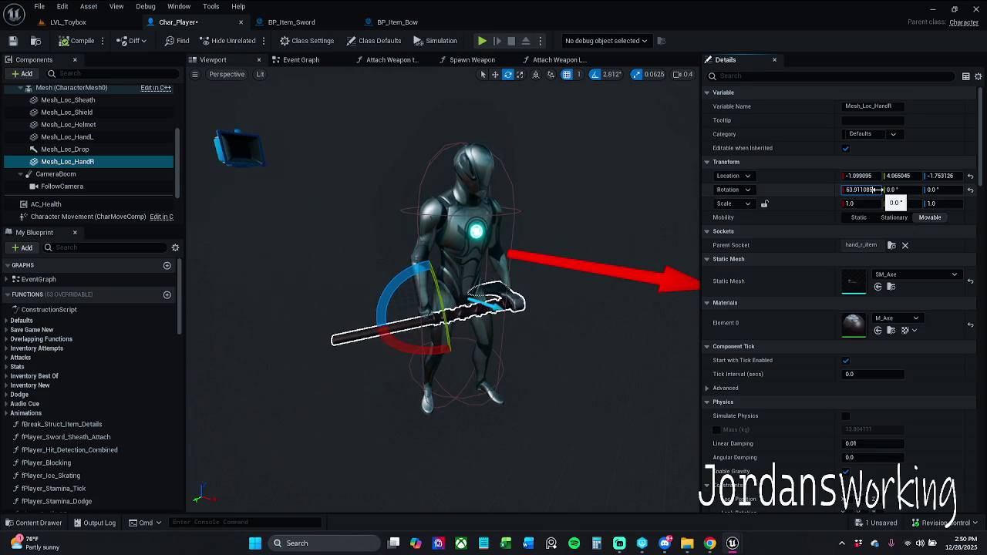
key("Return")
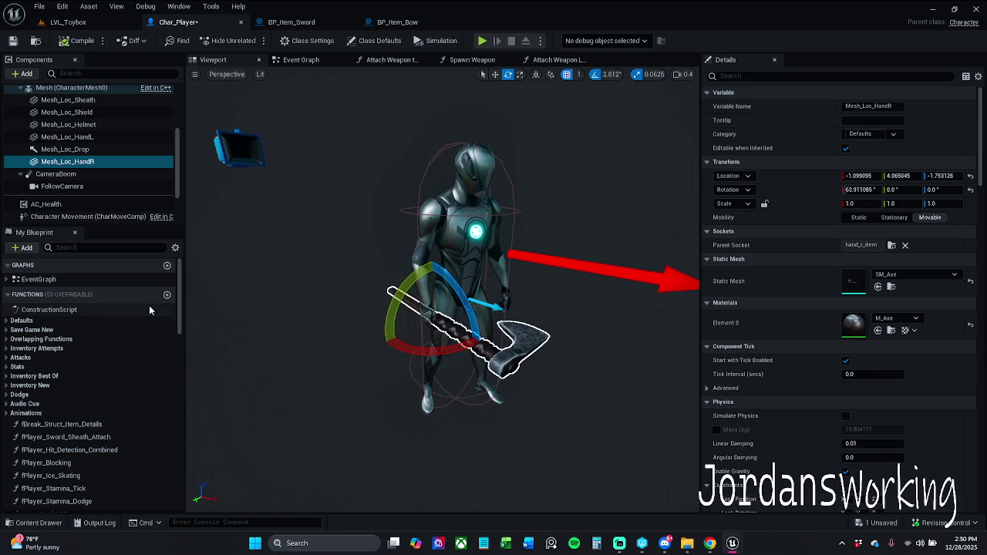
left_click(907, 190)
left_click_drag(911, 194, 870, 194)
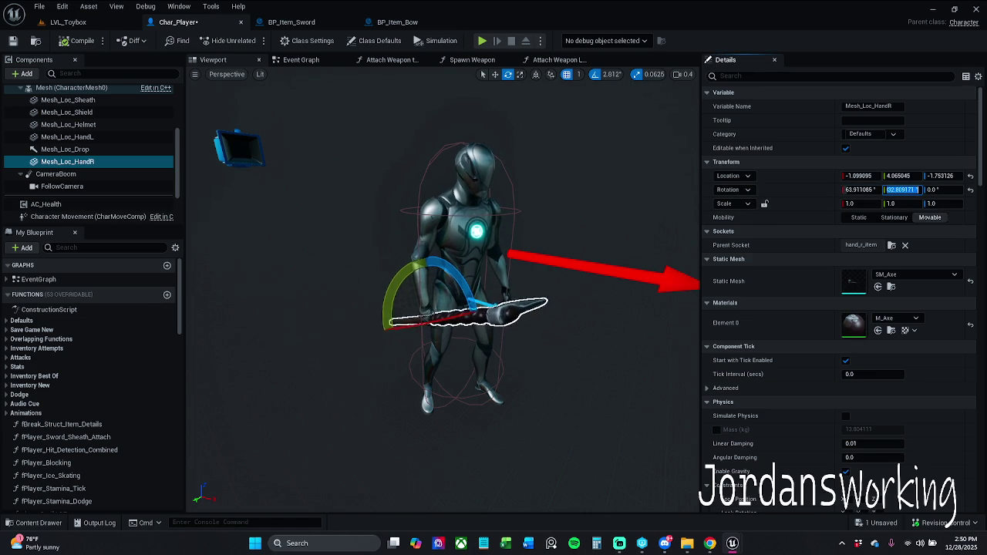
key("Return")
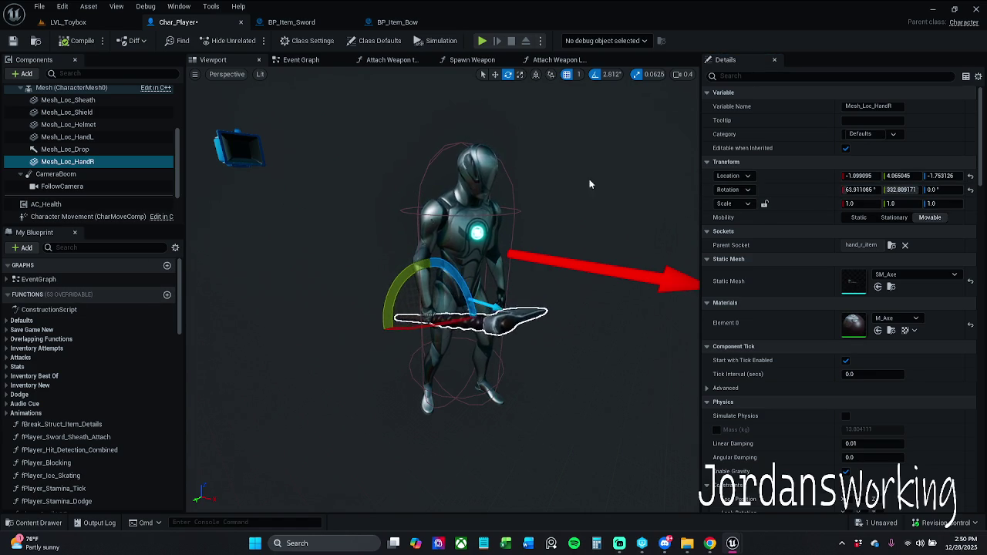
left_click_drag(951, 190, 947, 190)
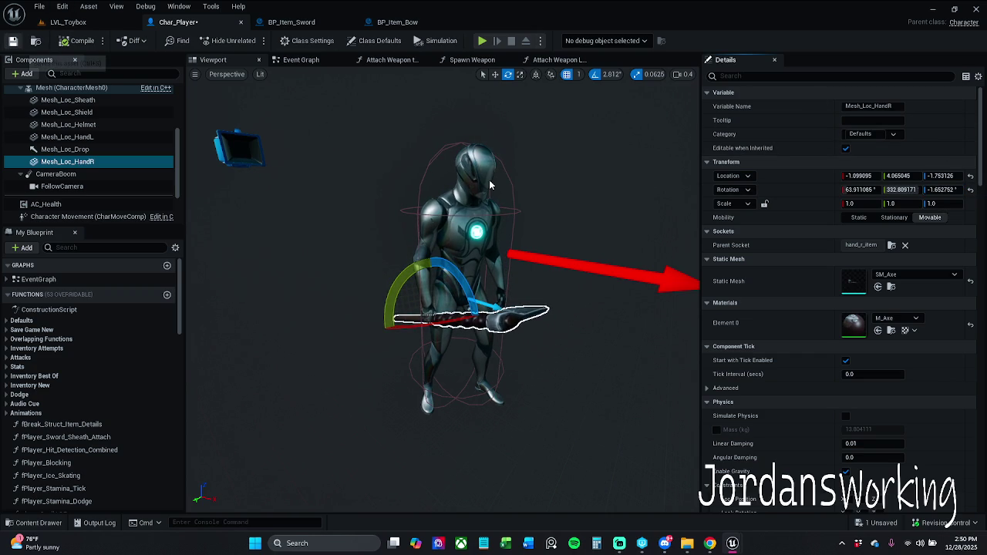
key("ctrl+s")
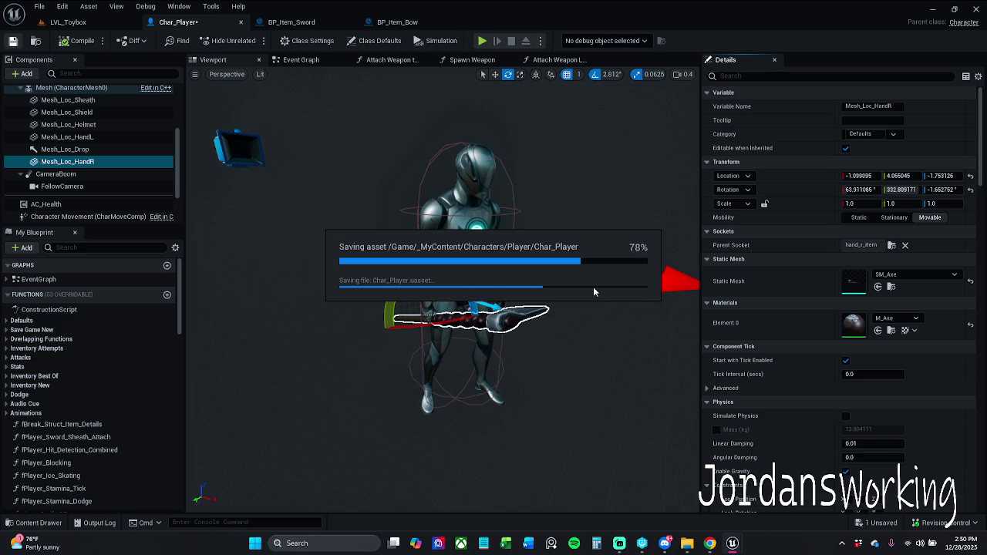
mouse_move(593, 287)
left_mouse_down()
mouse_move(559, 231)
mouse_move(455, 199)
left_mouse_up()
left_click(68, 22)
Play-test the level by walking up to the pyramid, then return to Char_Player
left_click(251, 40)
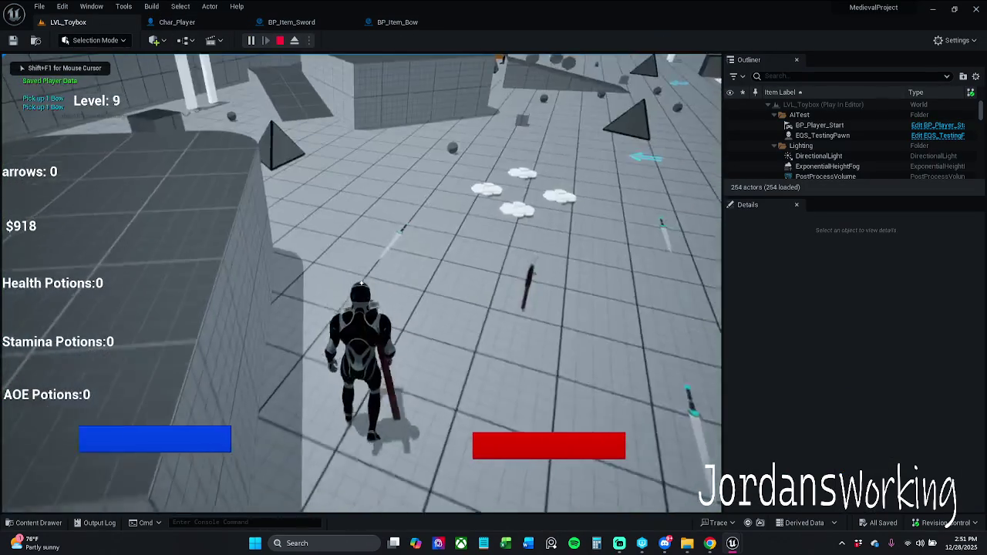
key("w")
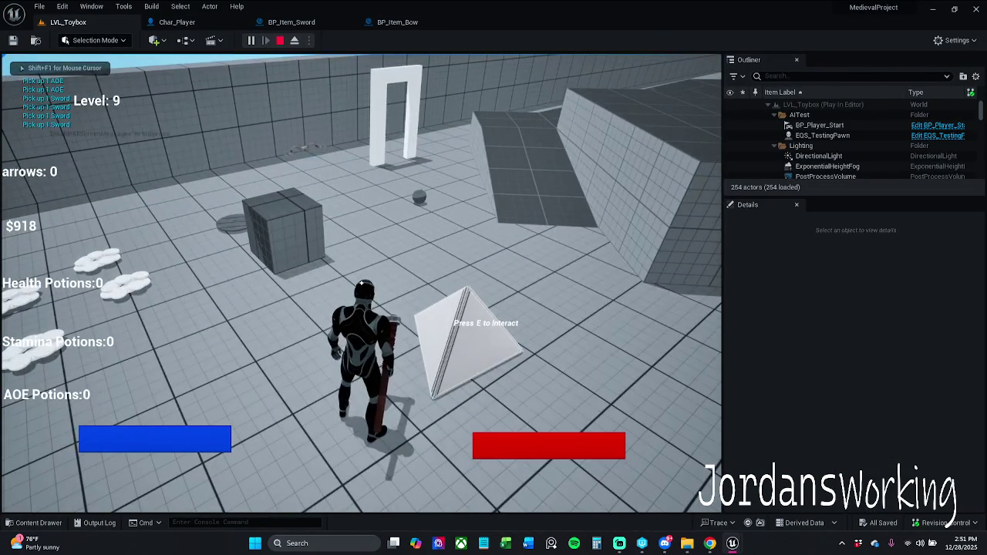
key("Escape")
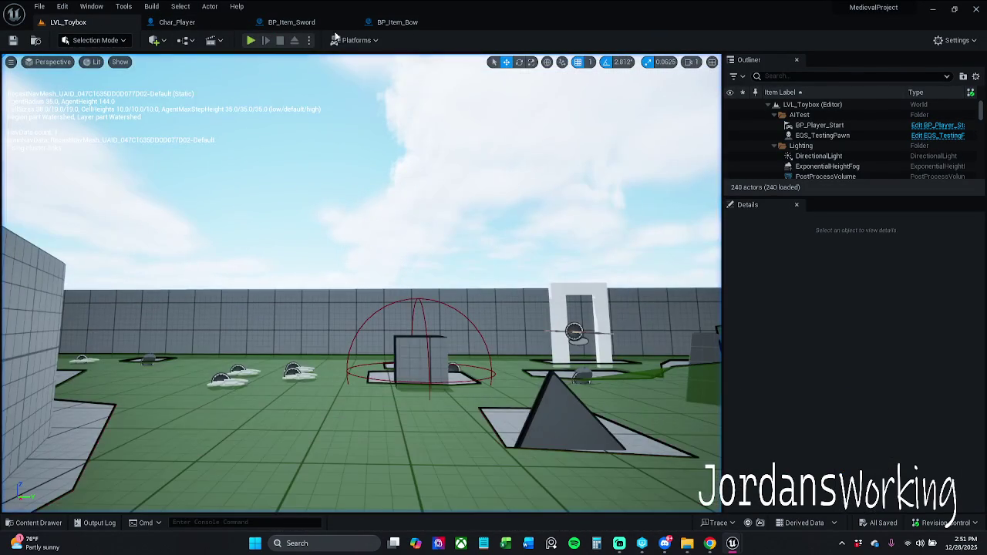
left_click(176, 21)
Rotate the hand weapon to about 66.7, 350.7, -10.3, compile, and play-test again
left_click_drag(460, 294, 500, 301)
left_click_drag(390, 243, 452, 303)
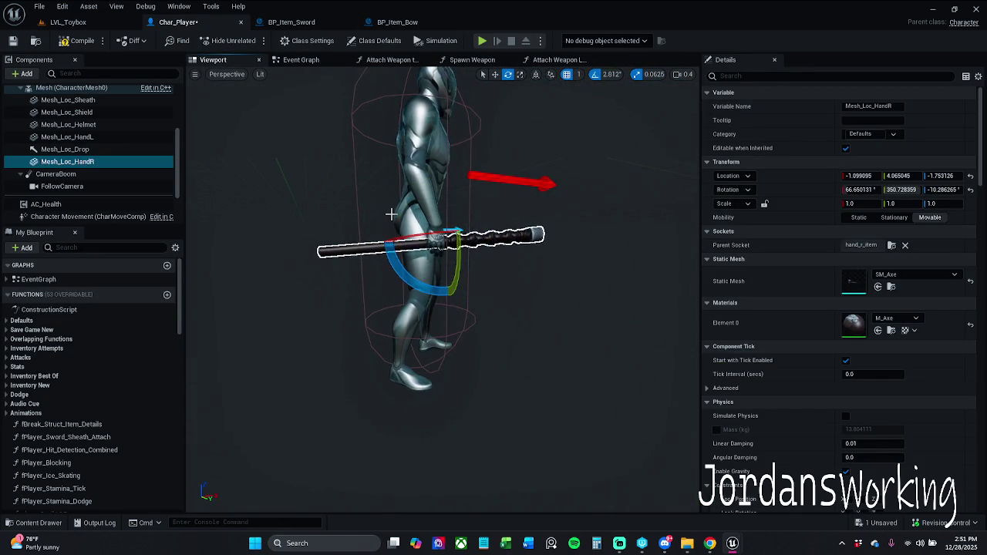
left_click(83, 40)
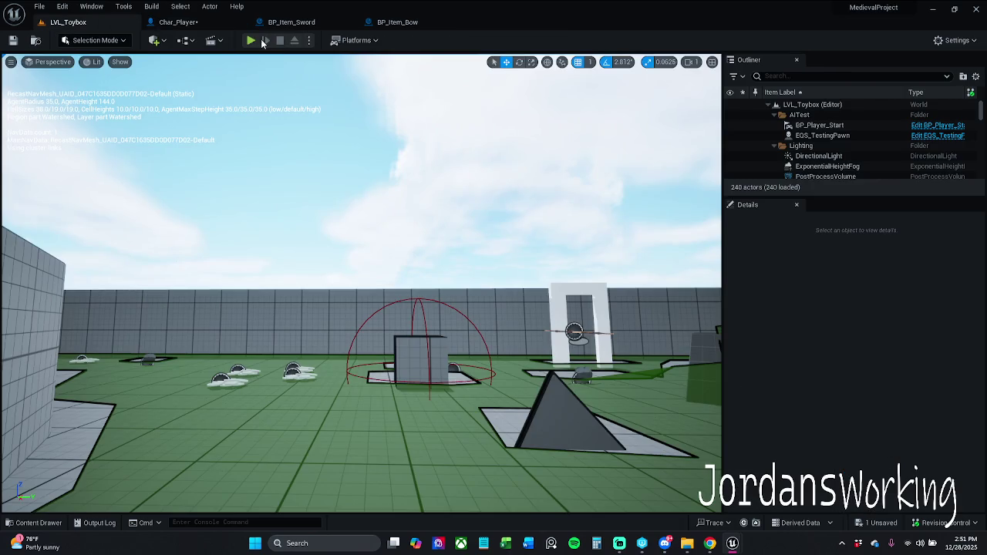
left_click(252, 41)
key("w")
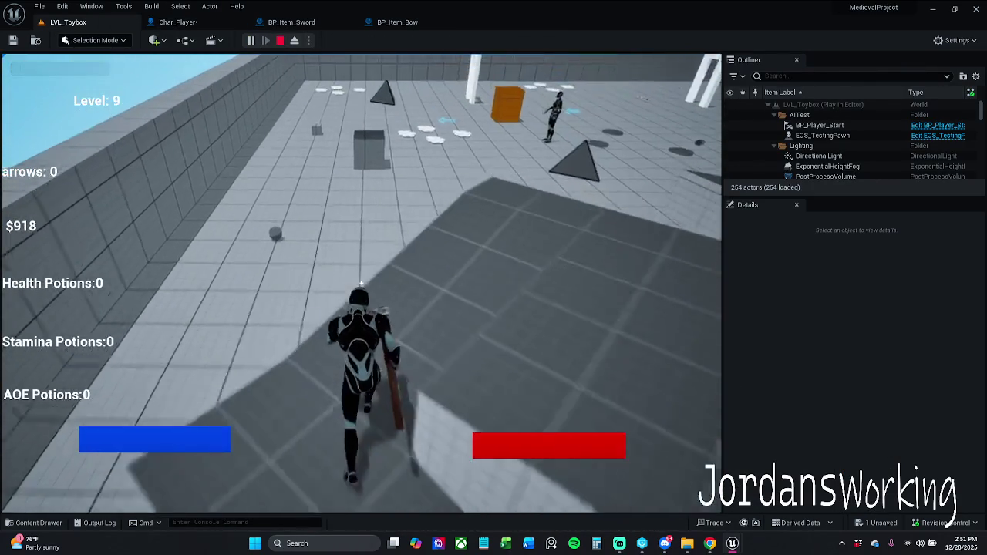
key("Escape")
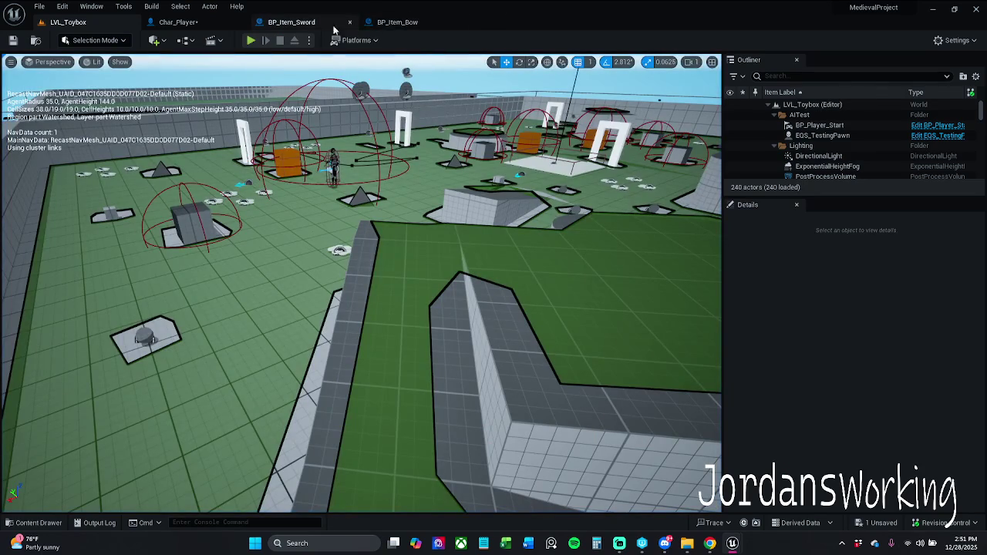
left_click(178, 22)
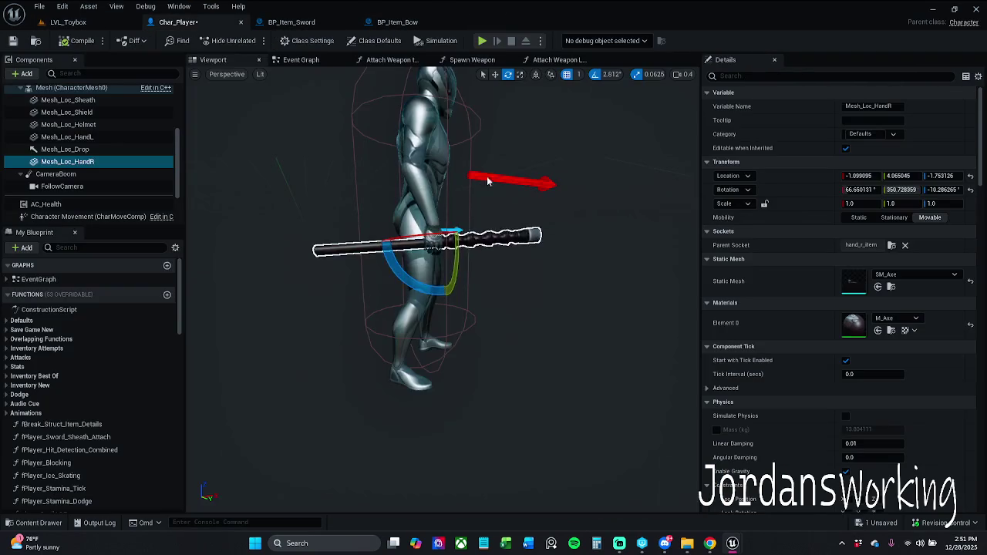
Move the axe mount to -2.403636, 10.278682, -15.165249 with the gizmo, then compile Char_Player
scroll(478, 230, "up", 5)
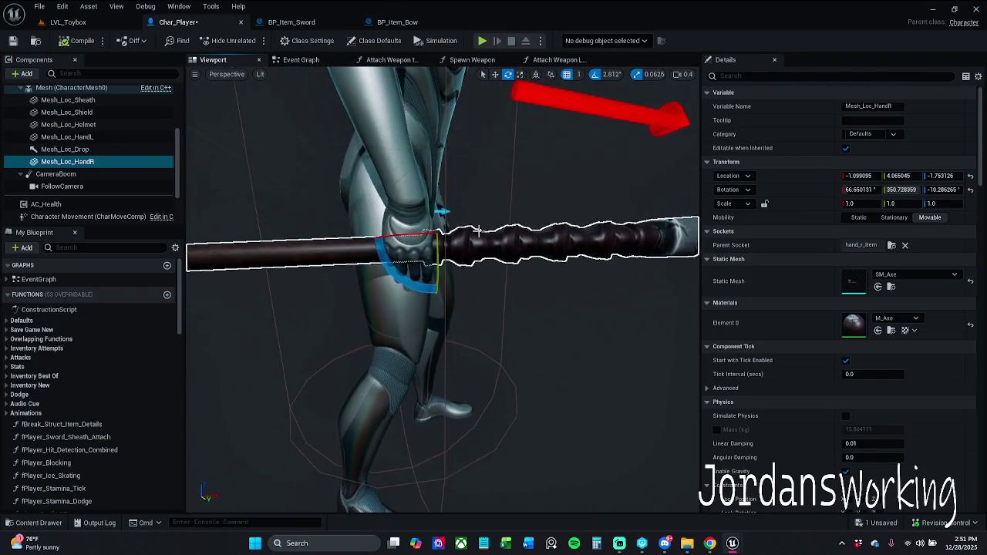
key("w")
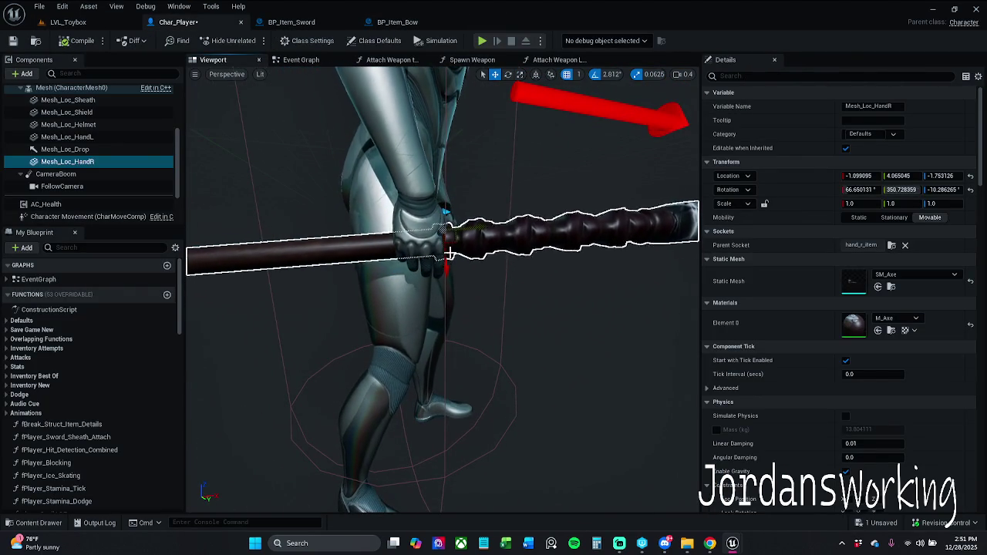
mouse_move(454, 244)
left_mouse_down()
mouse_move(411, 263)
mouse_move(415, 297)
left_mouse_up()
key("e")
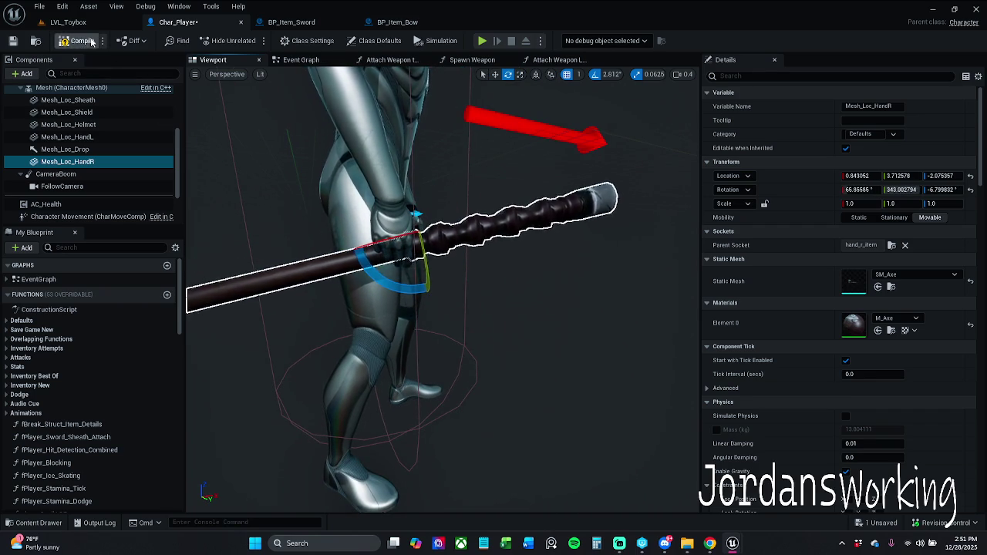
key("w")
mouse_move(412, 258)
left_mouse_down()
mouse_move(397, 254)
mouse_move(409, 285)
mouse_move(486, 229)
left_mouse_up()
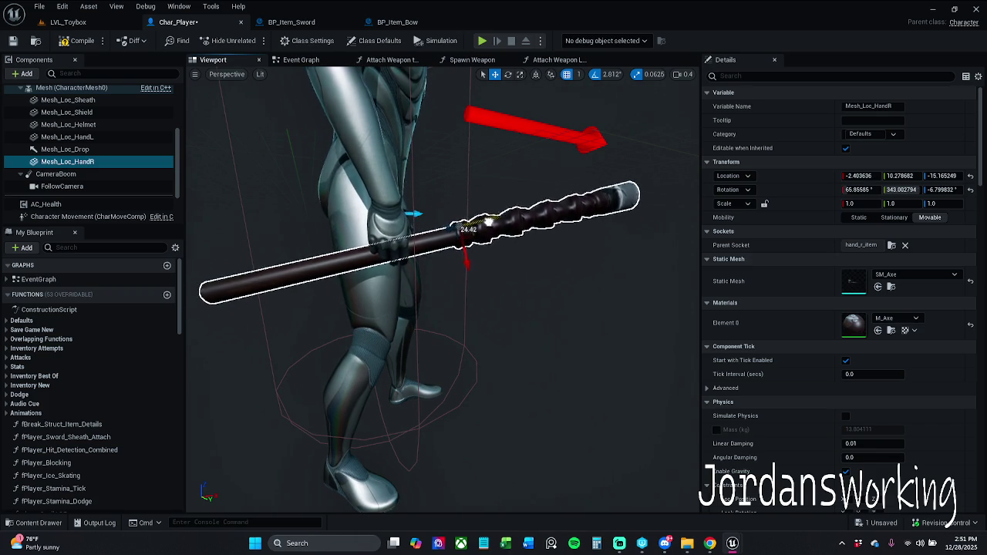
left_click(67, 43)
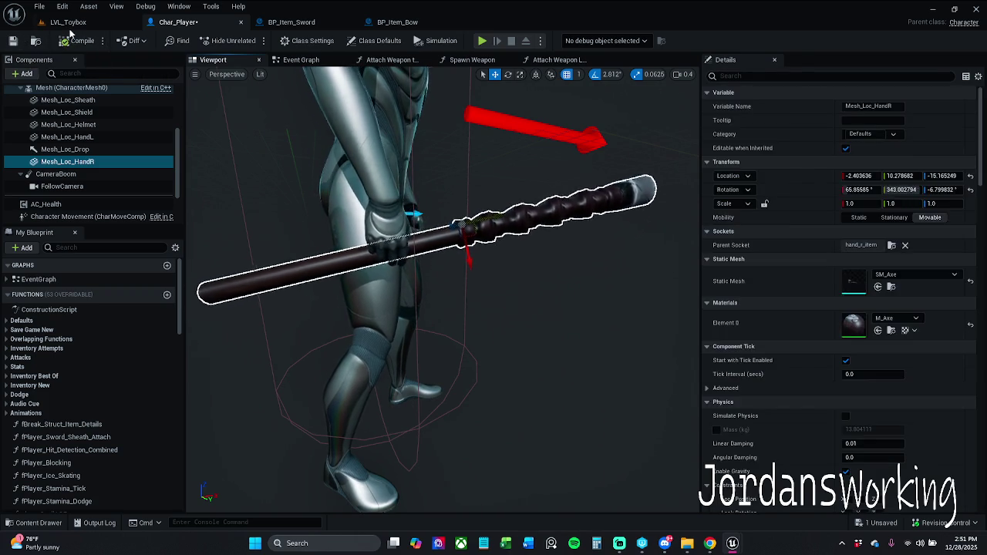
left_click(67, 21)
Play-test by swinging the weapon and collecting items, then Save All from Char_Player
left_click(251, 43)
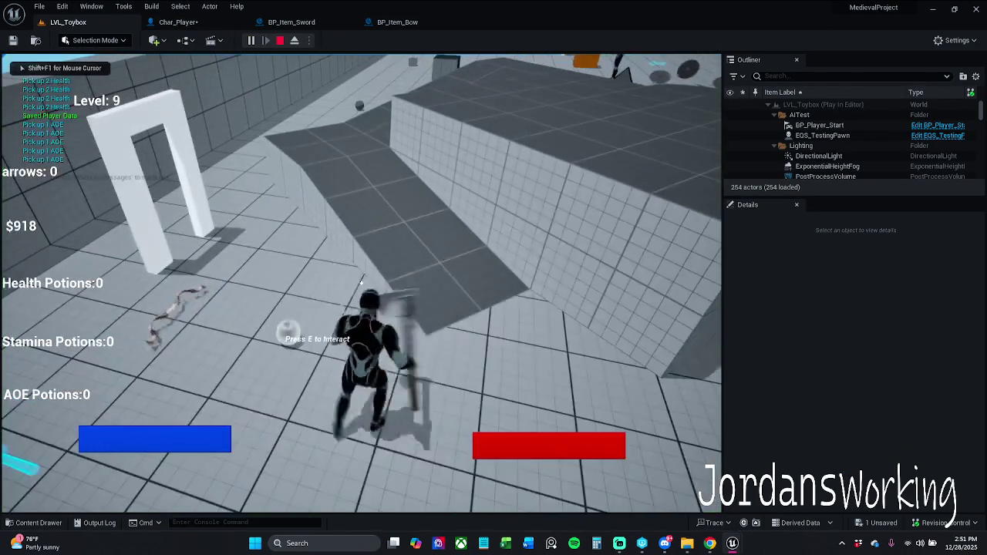
left_click(361, 284)
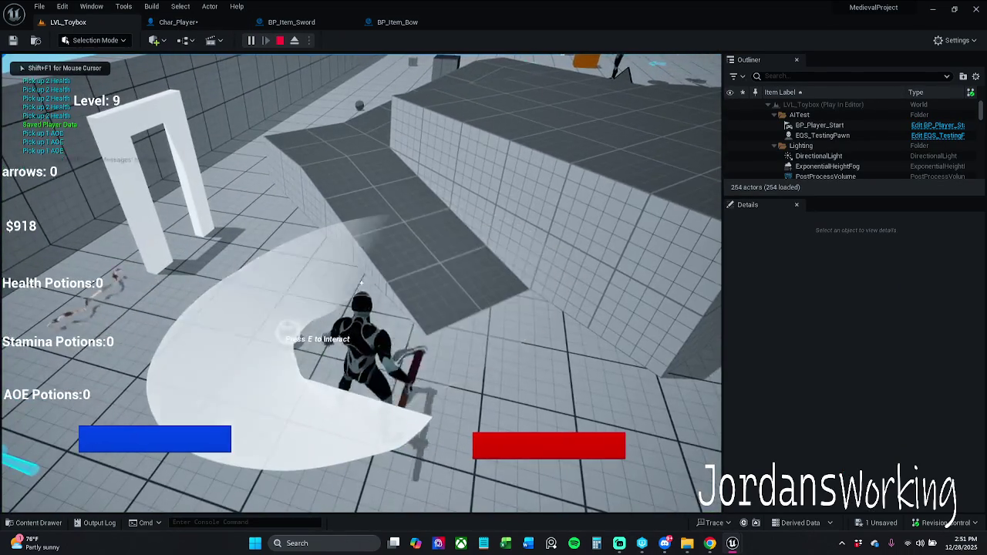
key("w")
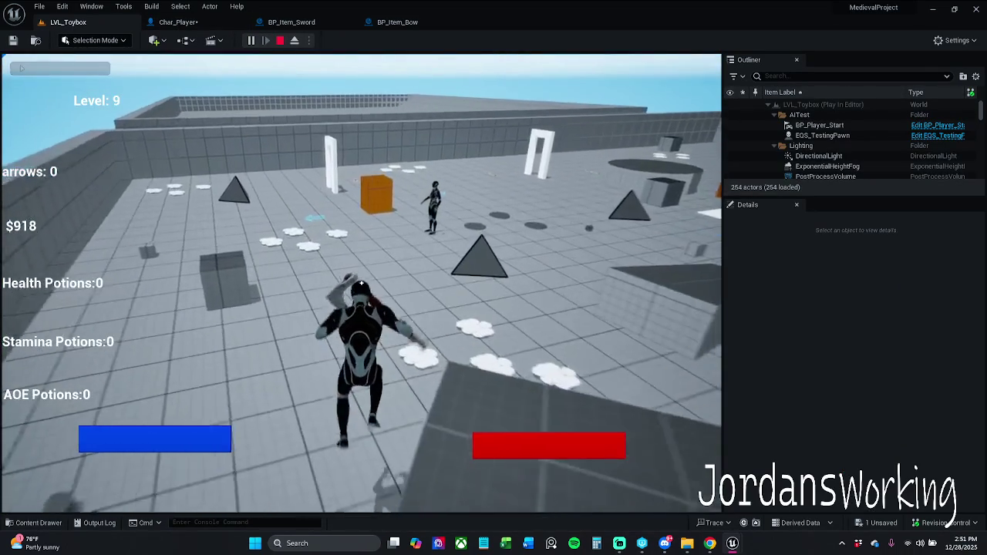
key("w")
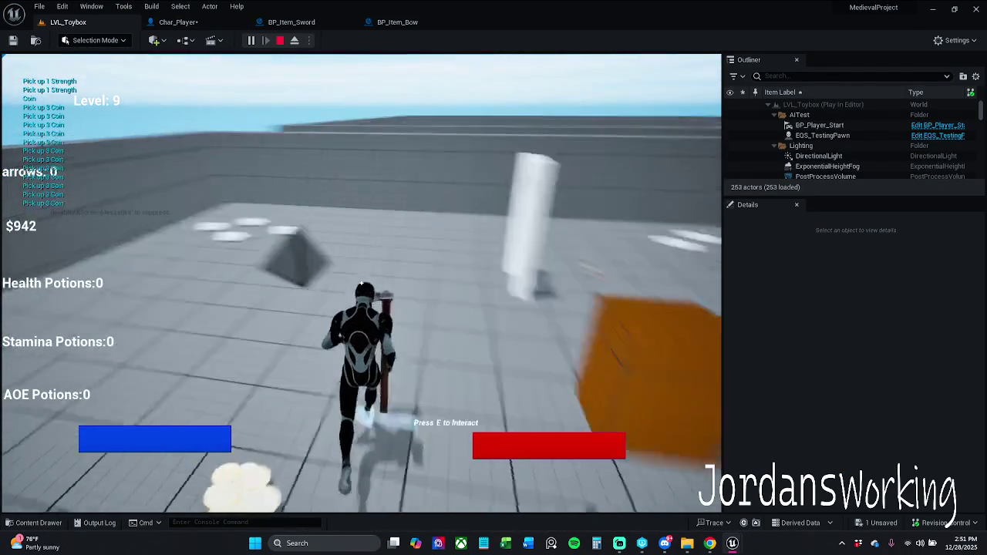
key("Escape")
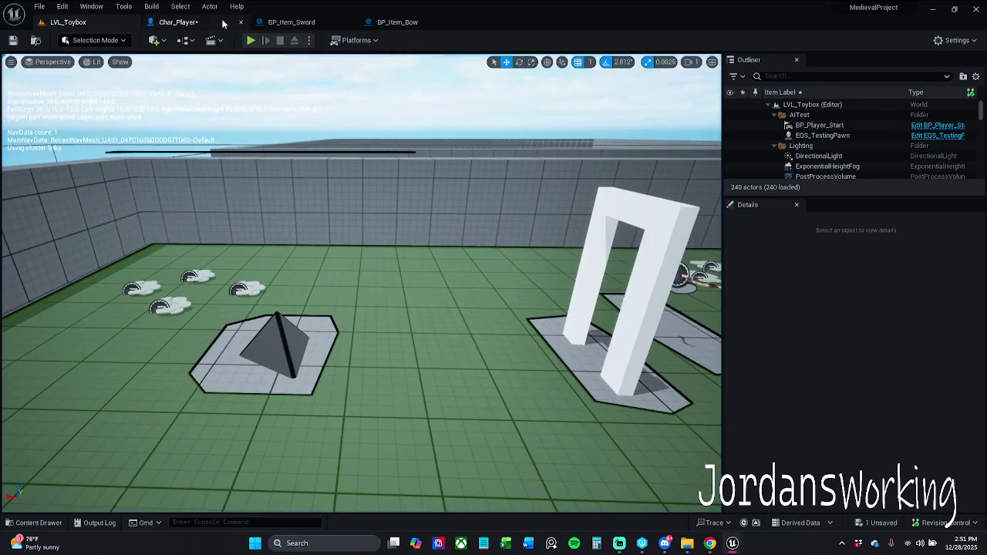
left_click(178, 21)
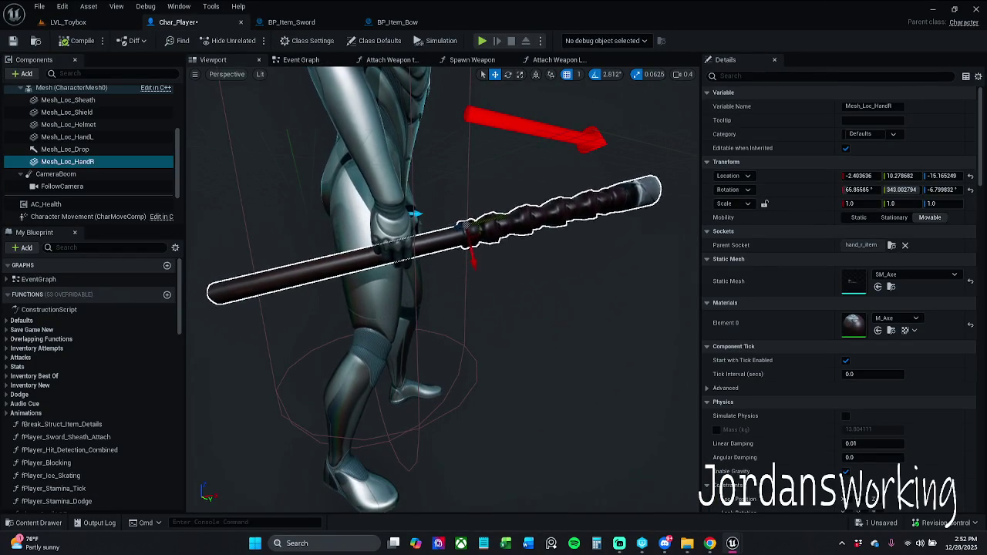
left_click(13, 41)
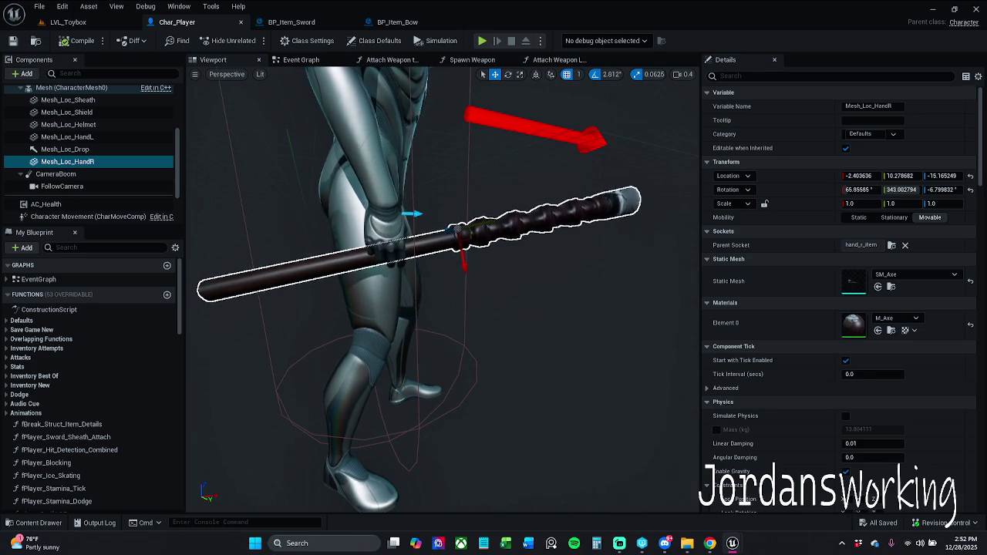
Round Mesh_Loc_HandR's location to -2.4, 10.2, -15.1
left_click(859, 176)
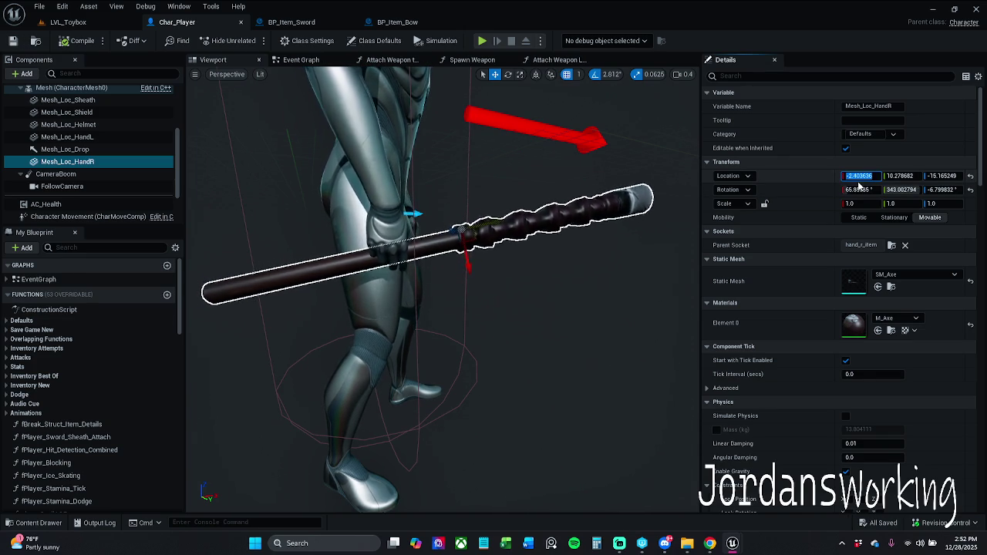
type("-2.4")
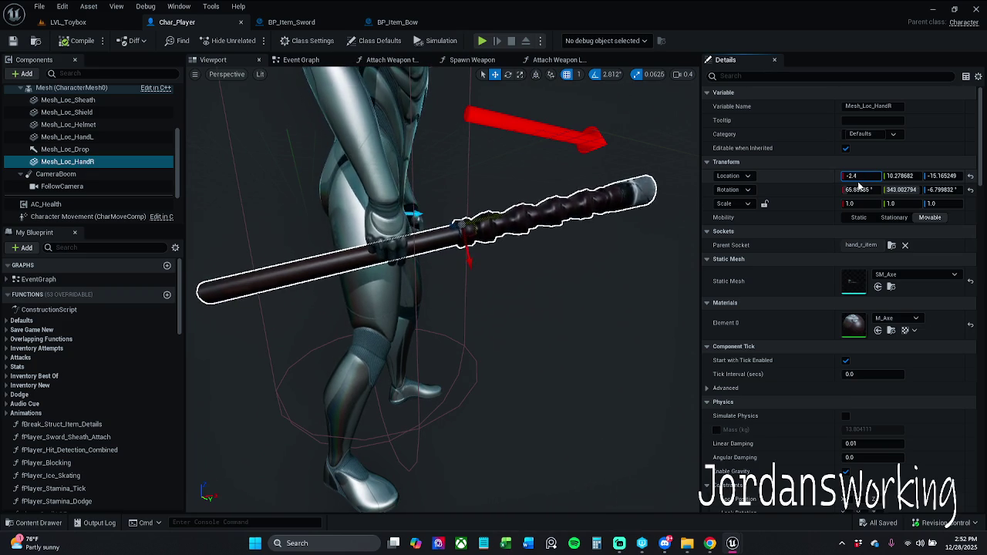
key("Return")
left_click(901, 176)
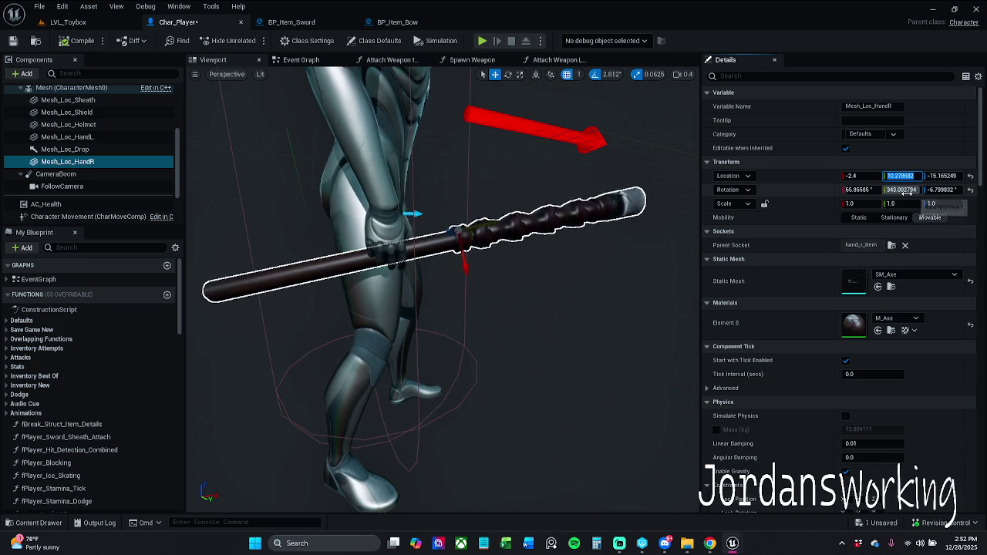
type("10.2")
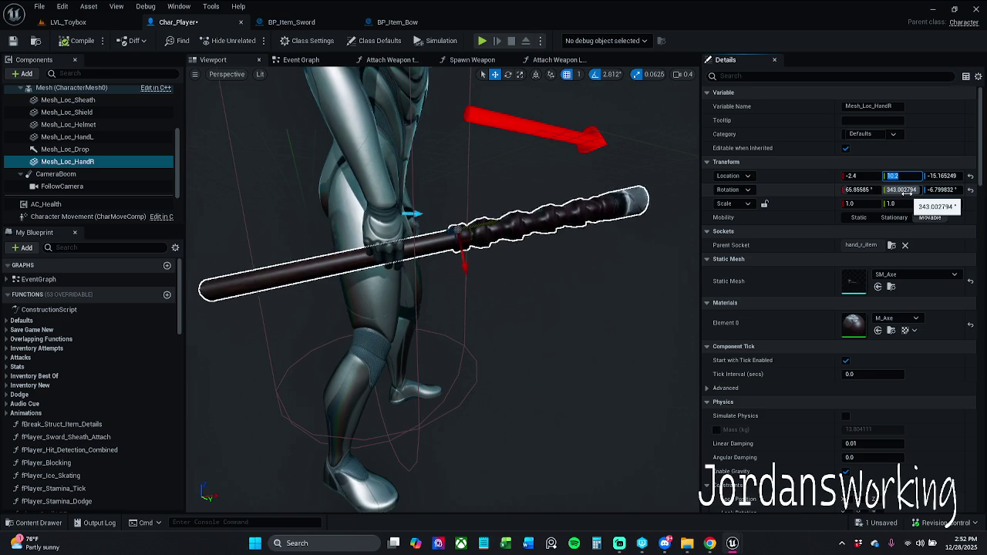
key("Tab")
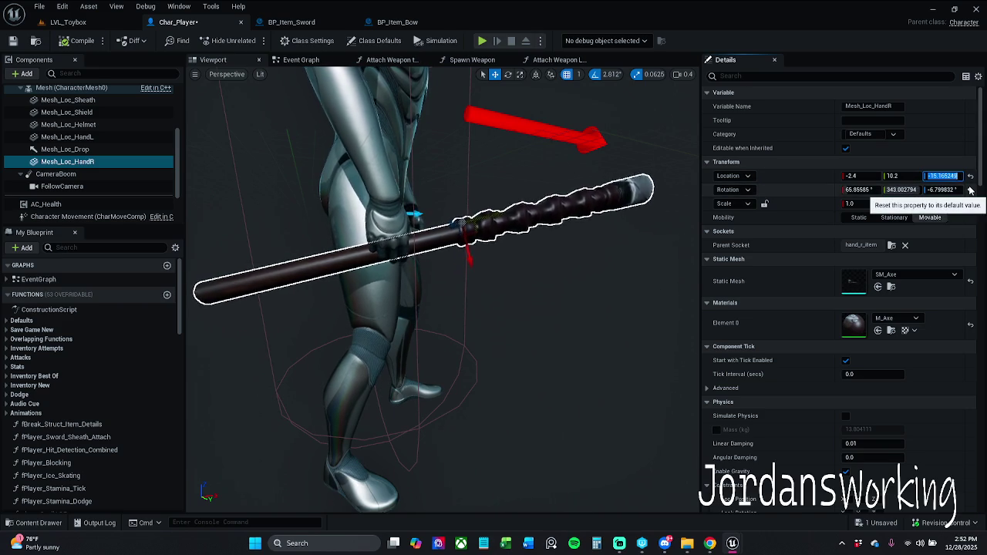
type("-15.")
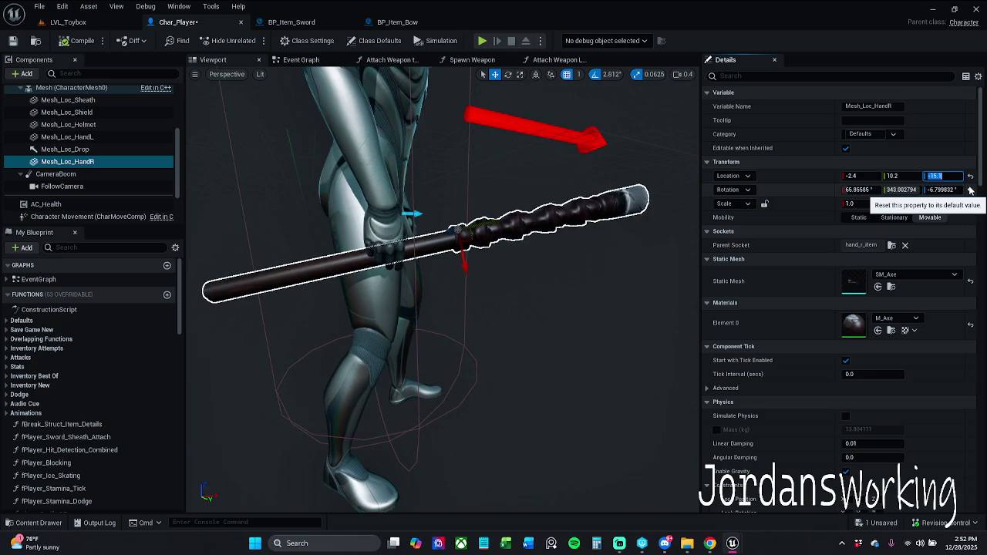
left_click(956, 190)
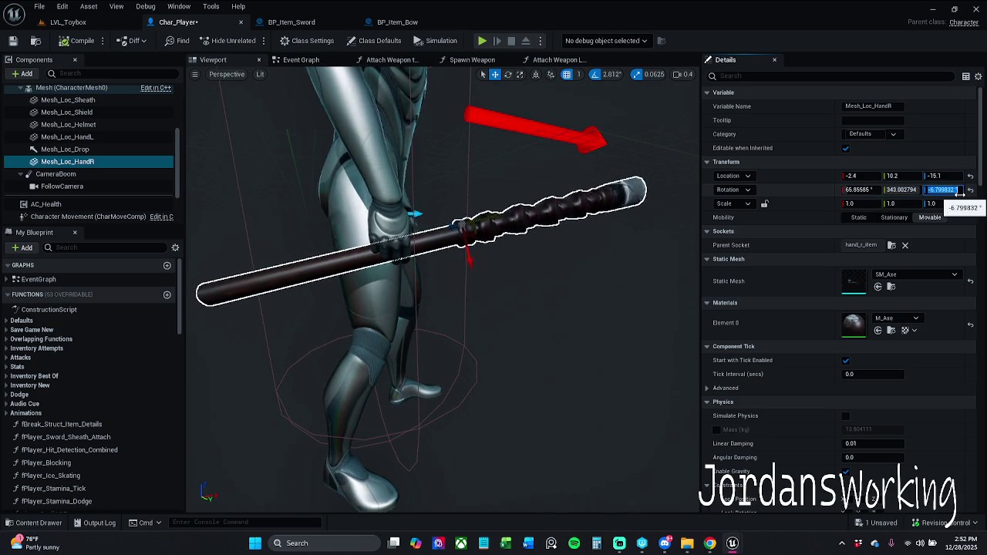
Round Mesh_Loc_HandR's rotation to 66.0, 343.0, -6.7
type("-6.7")
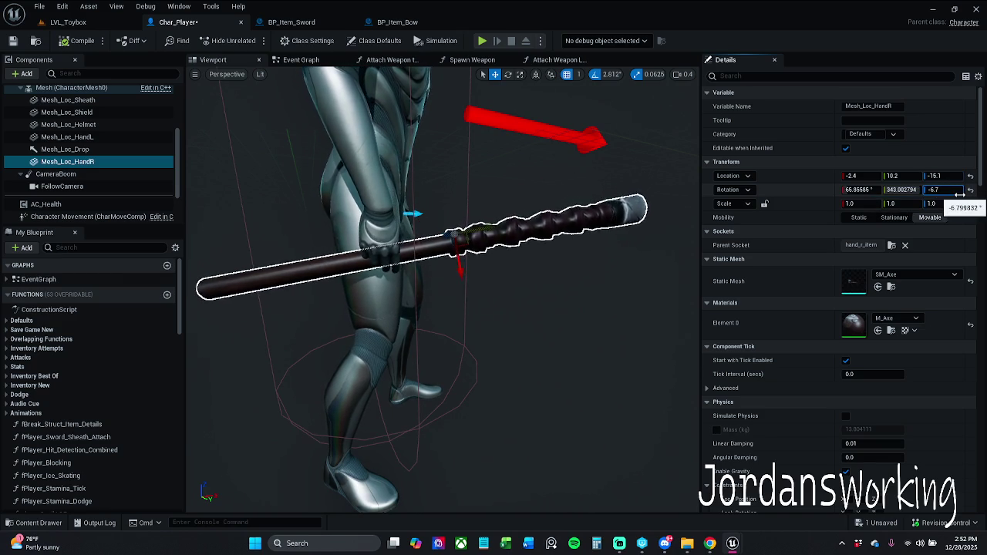
key("shift+Tab")
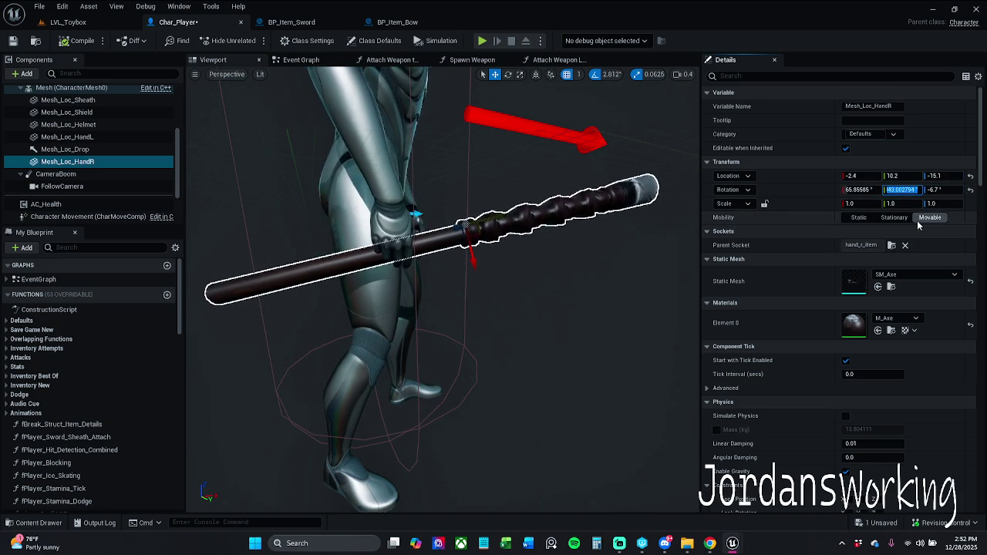
type("3")
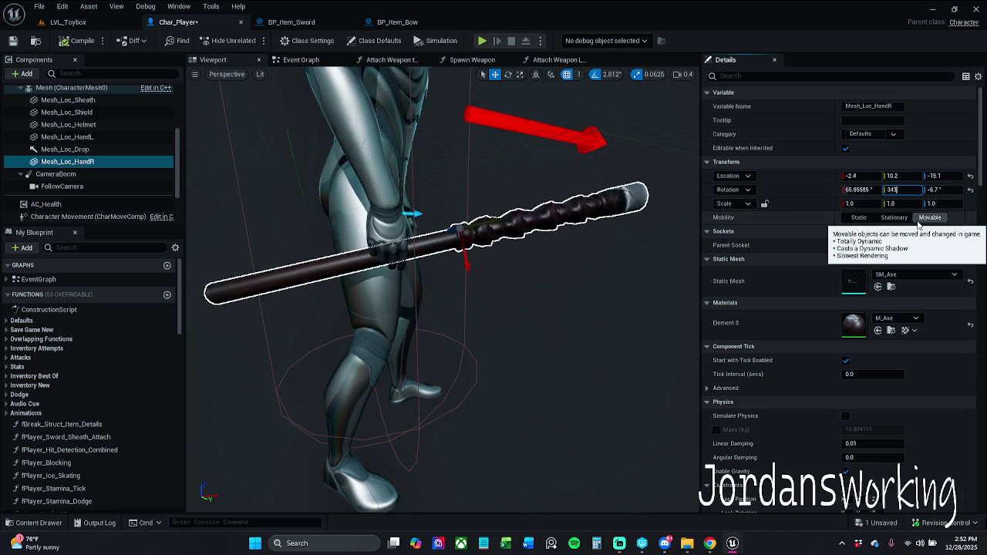
left_click(863, 193)
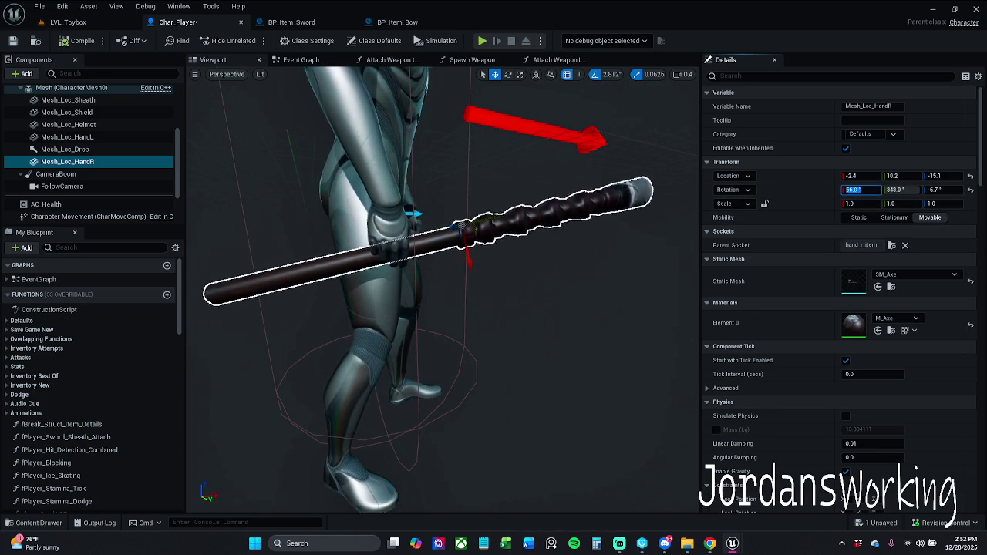
key("Return")
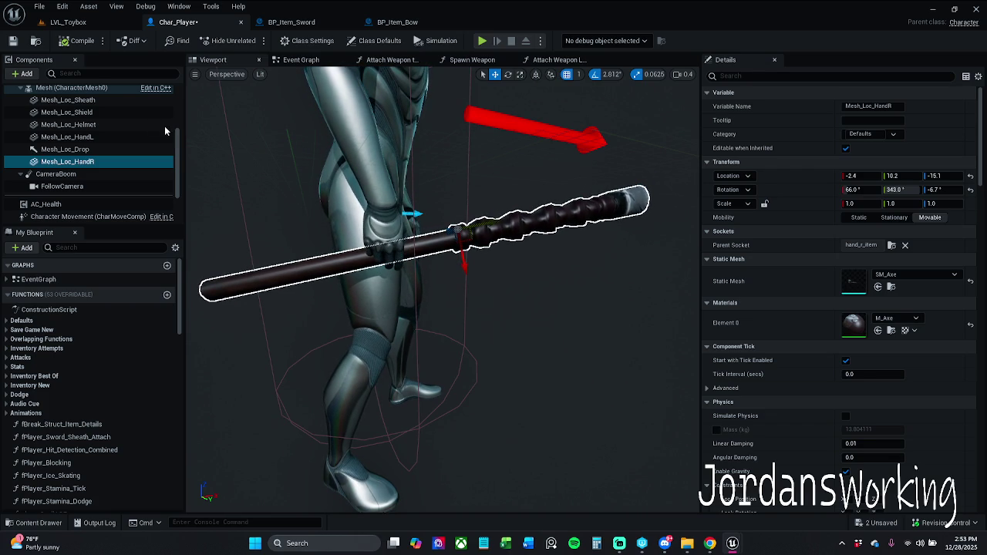
key("ctrl+s")
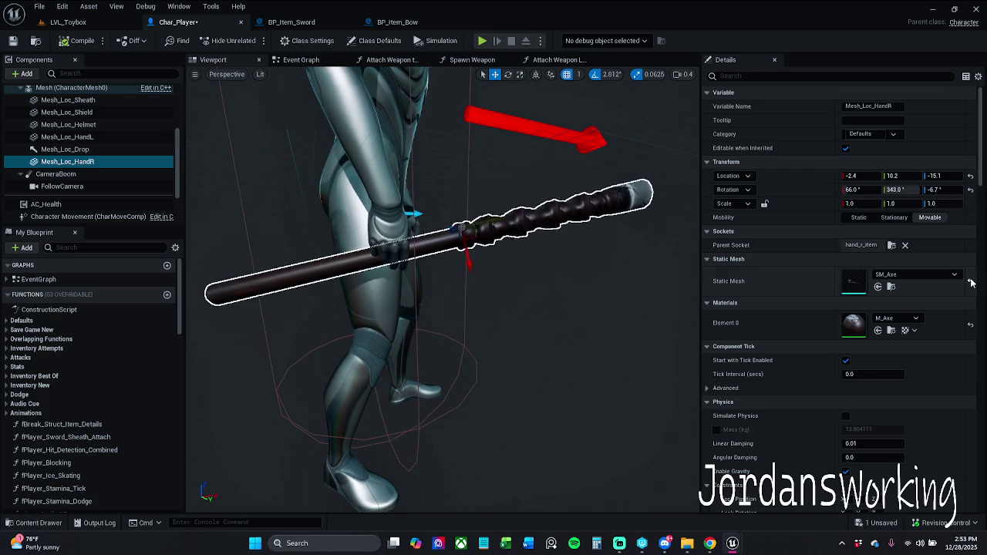
Clear the axe mesh from Mesh_Loc_HandR, save Char_Player, and start a LVL_Toybox play test
key("ctrl+z")
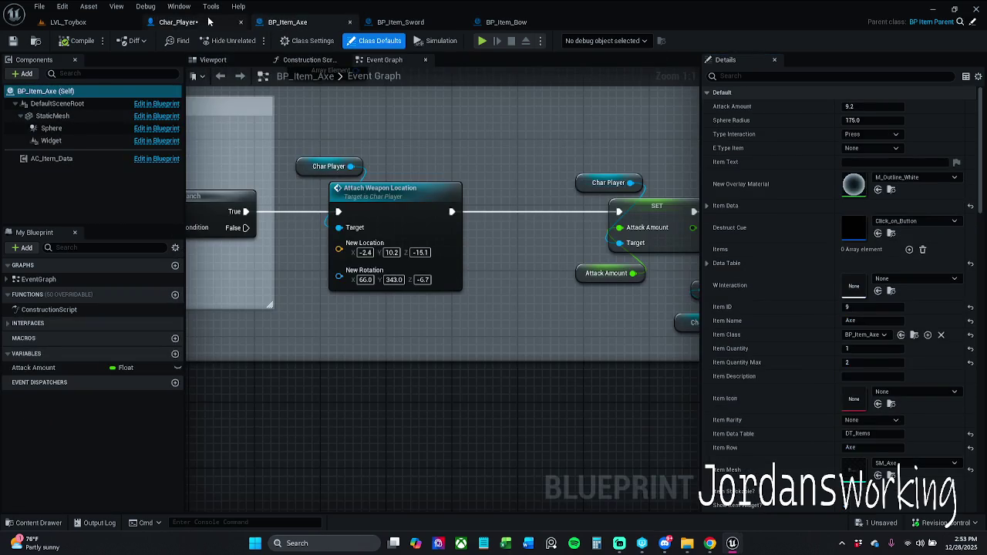
left_click(208, 22)
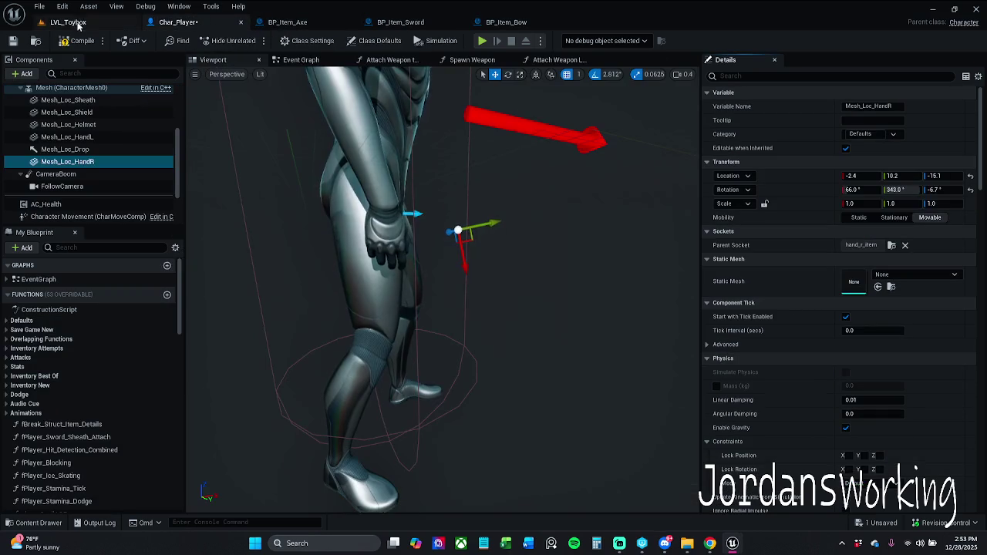
left_click(14, 40)
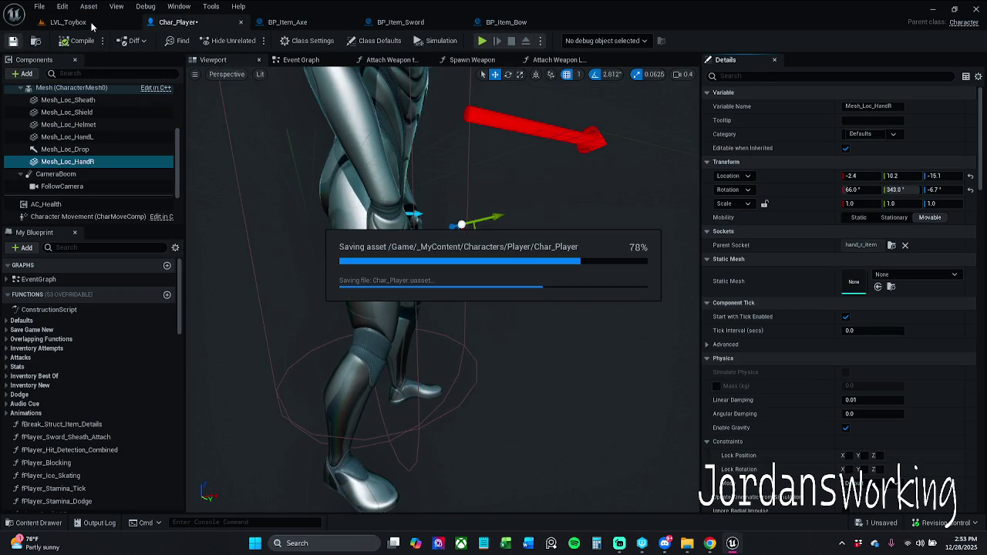
left_click(91, 24)
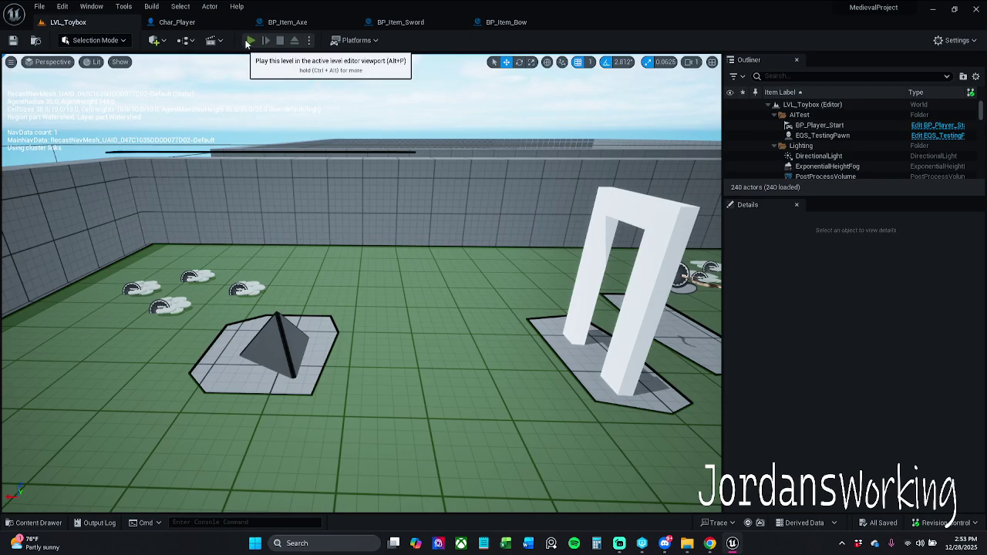
left_click(251, 40)
Pick up the bow and stop, then restart play and run and jump forward
key("w")
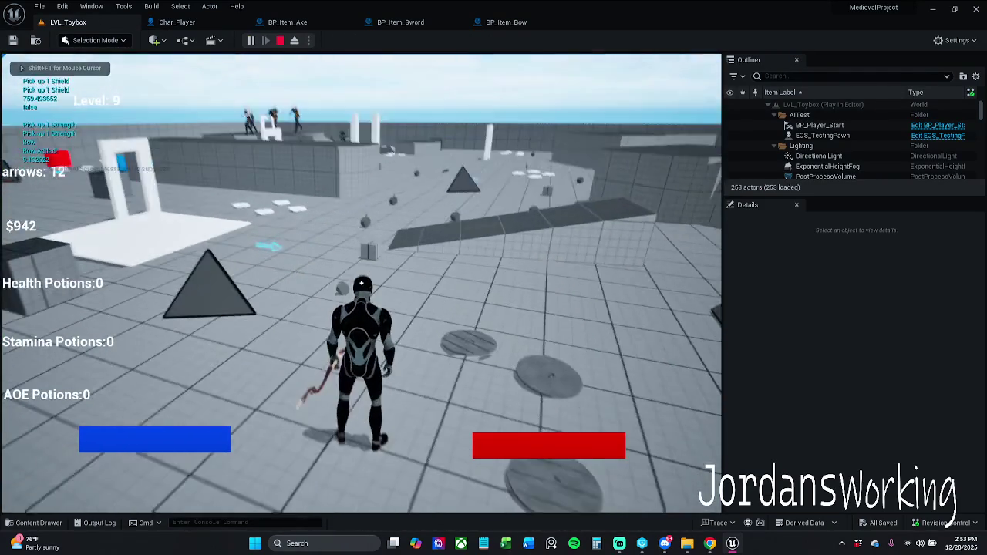
key("Escape")
left_click(250, 40)
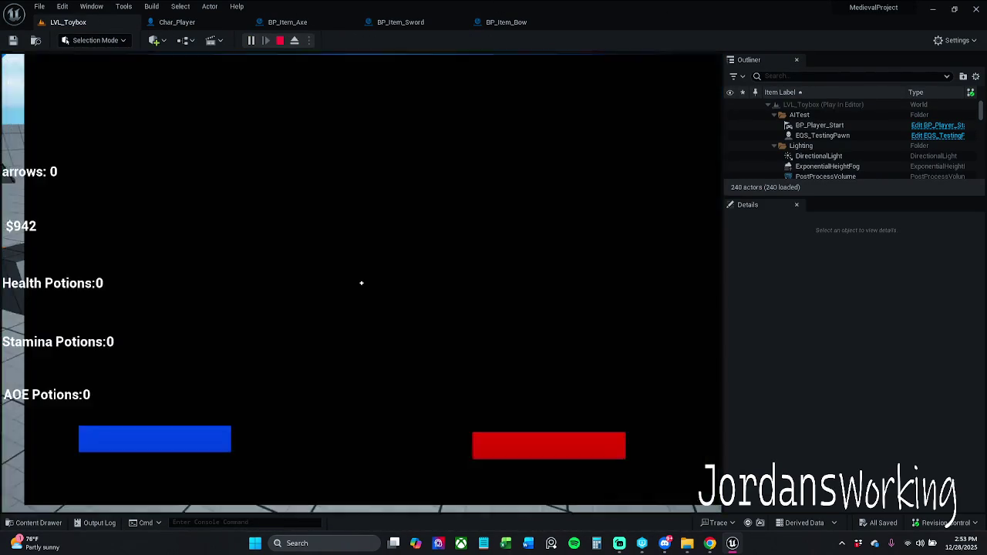
key("w")
key("space")
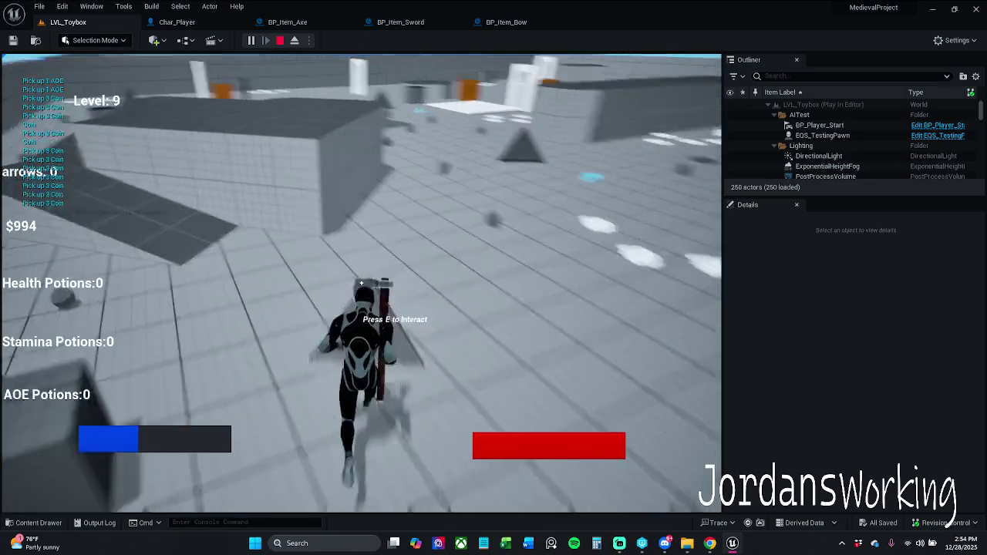
Collect pickups and coins, swing the axe to check its grip, then view BP_Item_Axe
key("w")
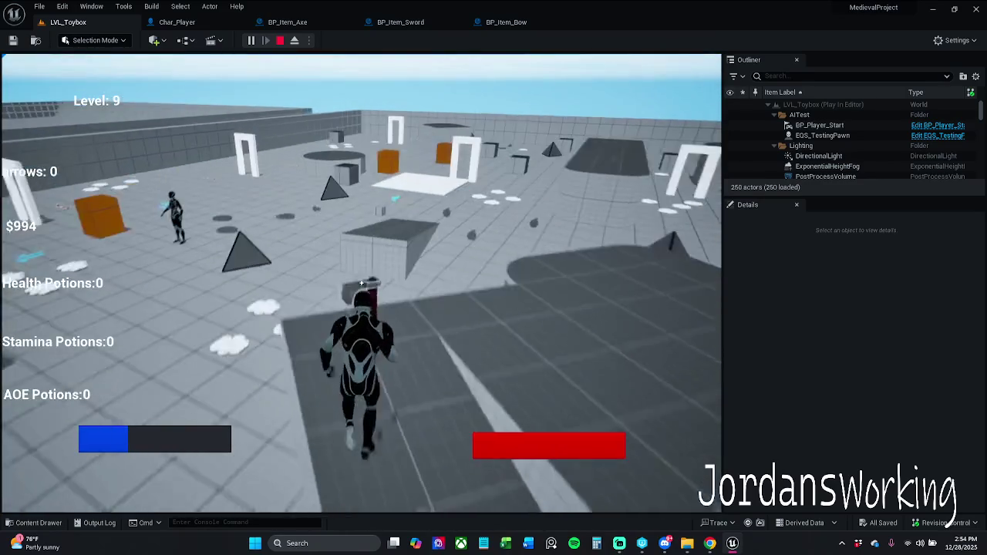
key("w")
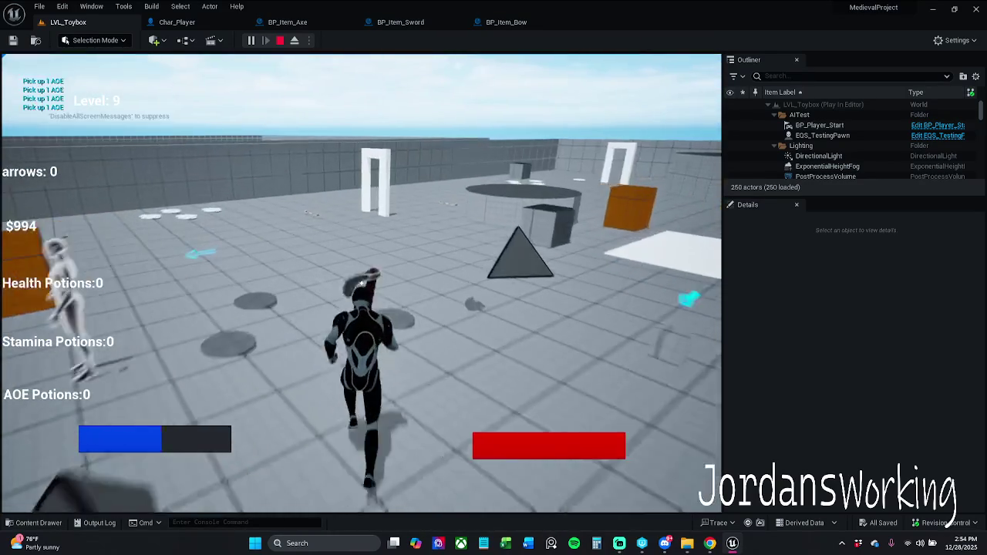
key("w")
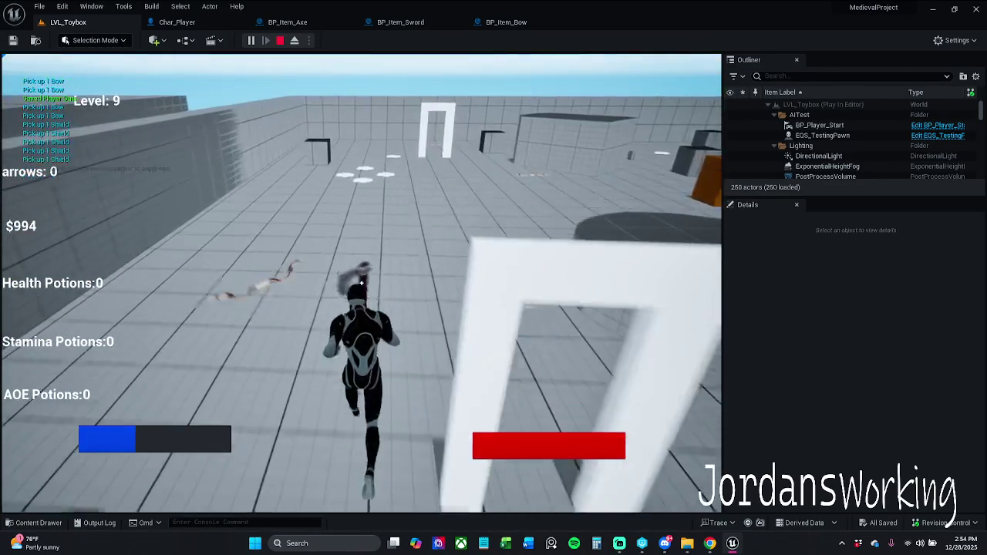
key("w")
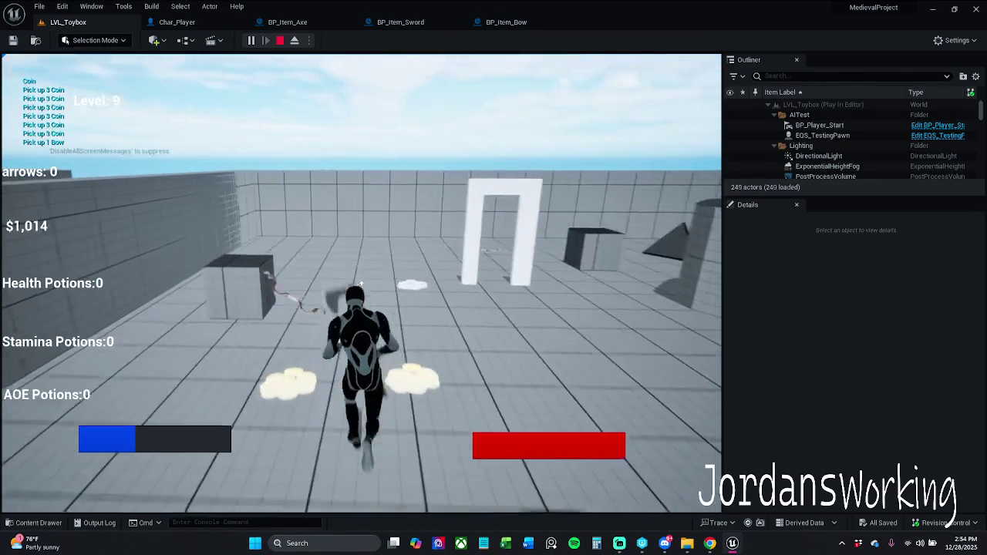
left_click(361, 283)
key("Escape")
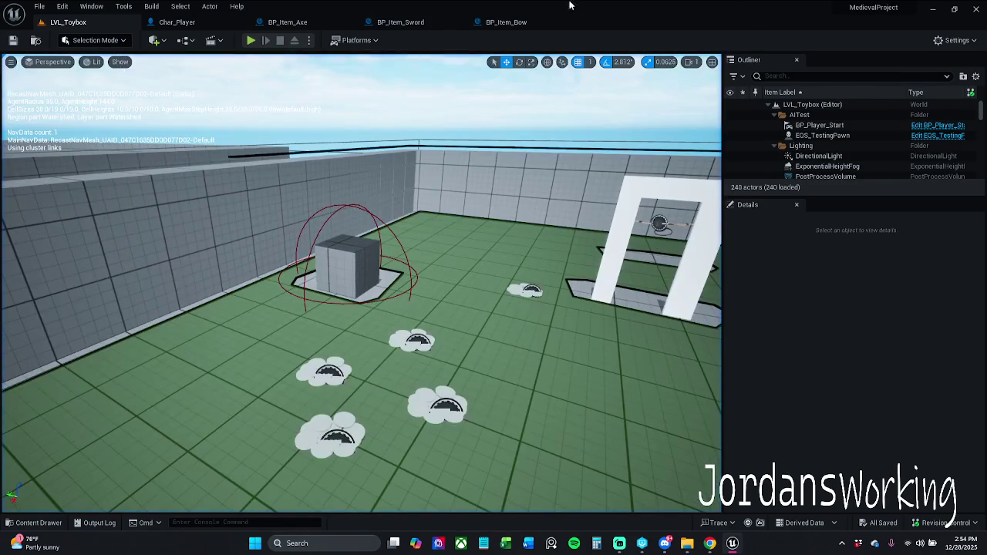
left_click(291, 22)
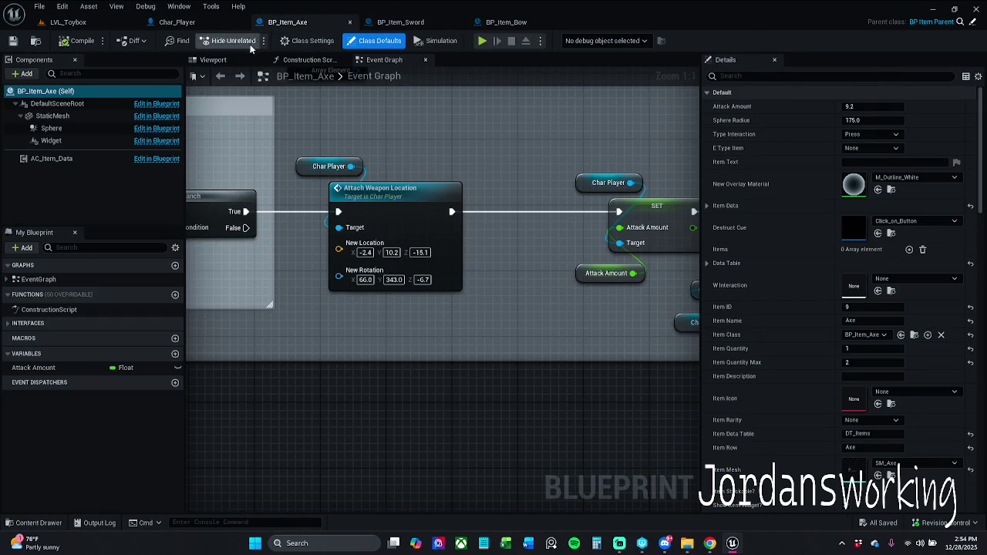
In Char_Player, preview SM_Axe on the Mesh_Loc_HandR attach point
left_click(177, 22)
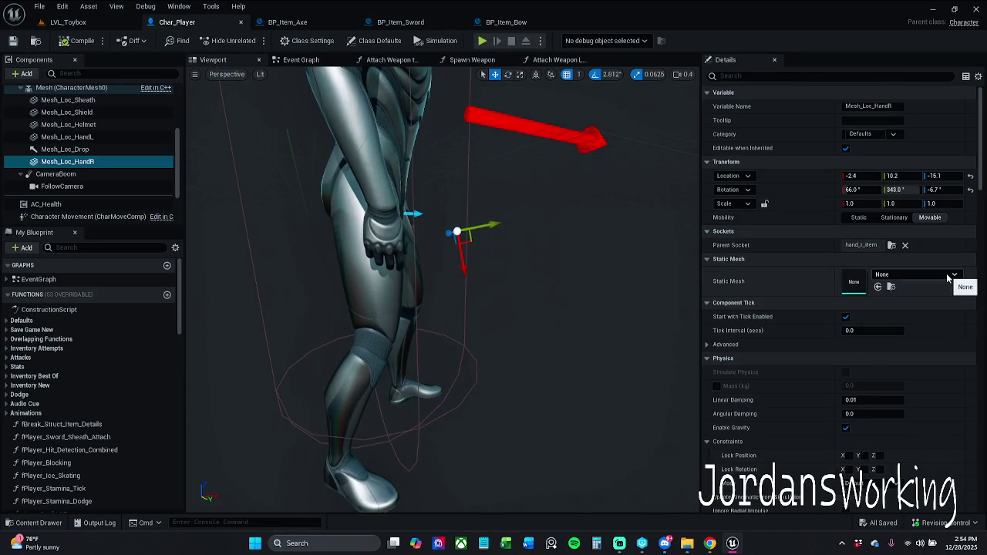
left_click(949, 275)
type("axe")
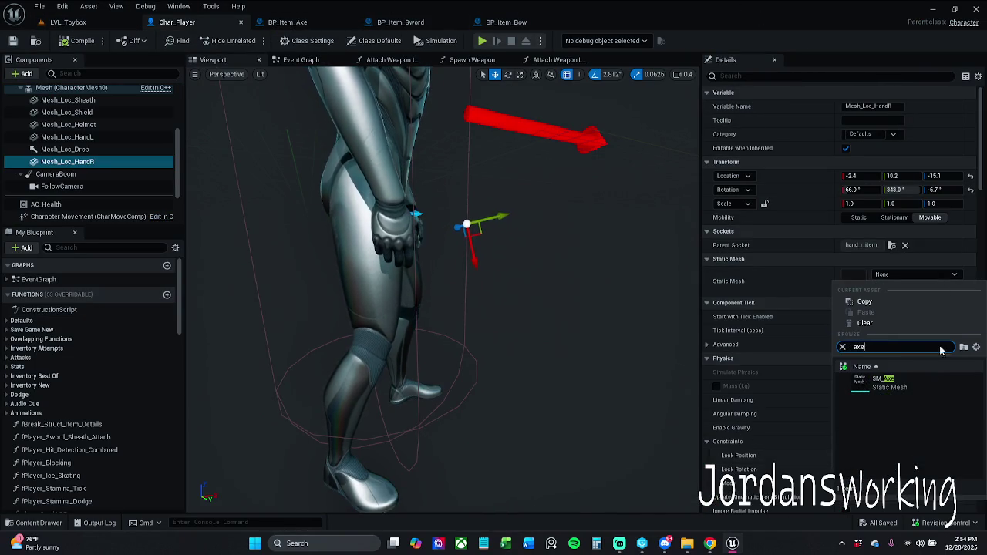
left_click(925, 384)
scroll(444, 293, "down", 3)
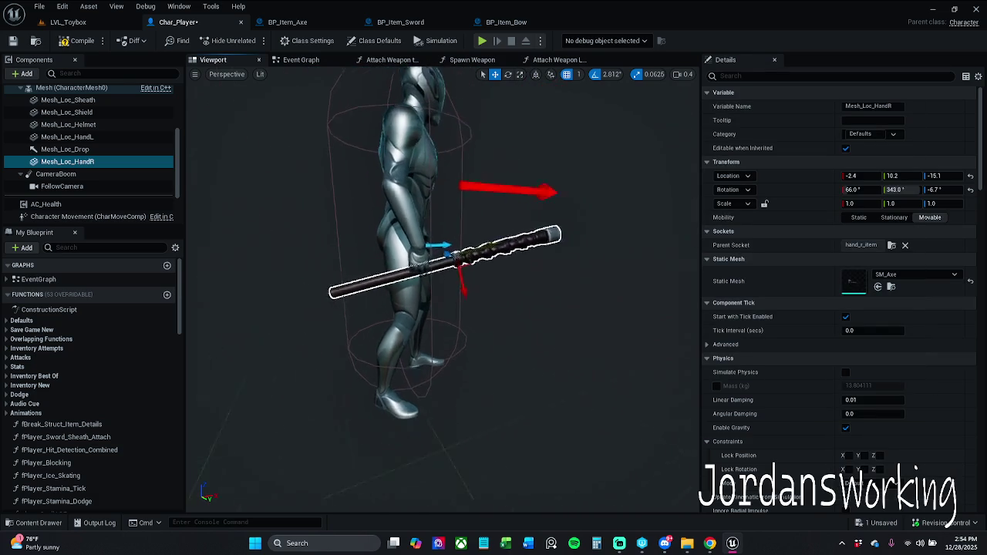
Drag the preview axe into the hand grip at about -6.97, 19.34, -33.45, comparing with BP_Item_Axe
mouse_move(463, 266)
left_mouse_down()
mouse_move(545, 254)
mouse_move(532, 269)
mouse_move(508, 244)
mouse_move(523, 242)
left_mouse_up()
key("ctrl+z")
key("ctrl+z")
scroll(522, 242, "up", 3)
scroll(489, 296, "up", 2)
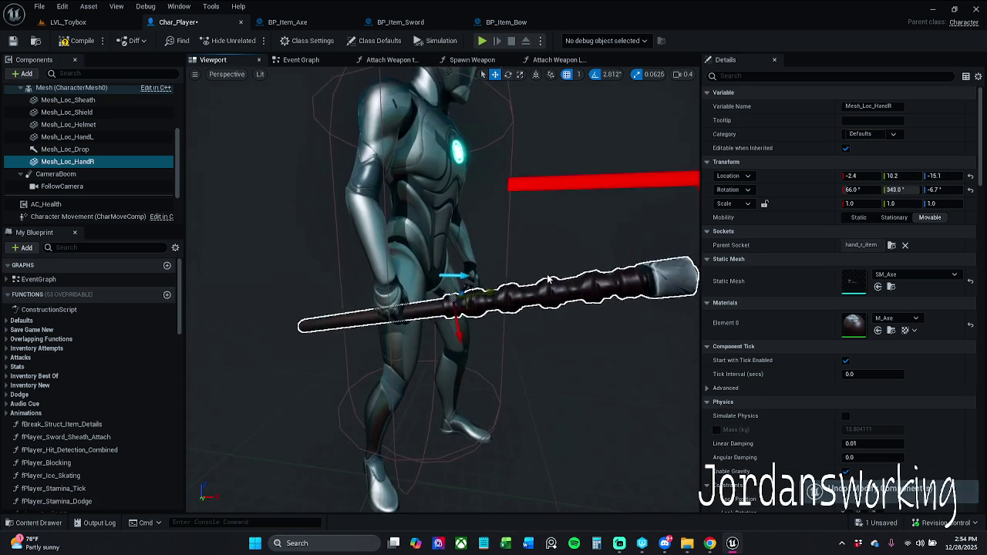
left_click_drag(487, 296, 483, 283)
scroll(494, 299, "up", 2)
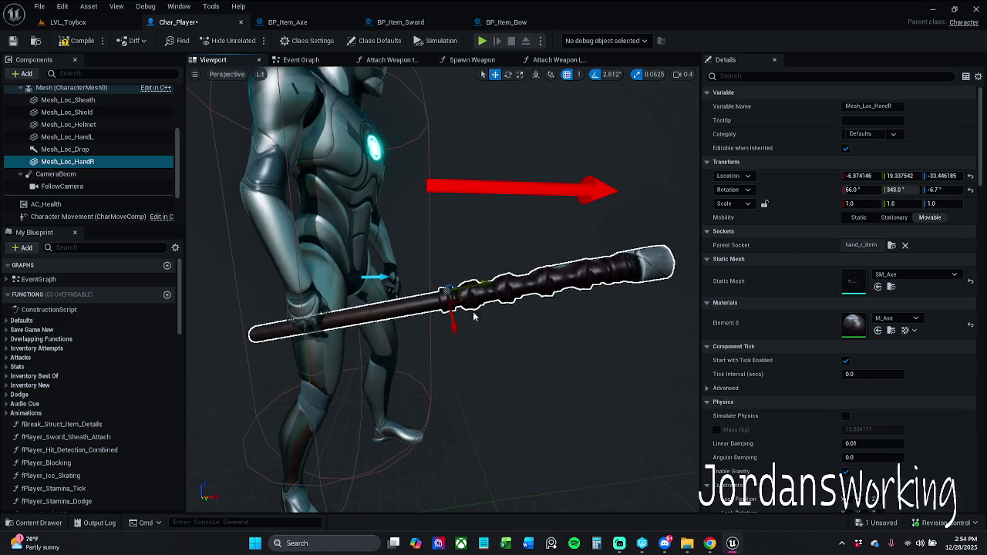
left_click(289, 23)
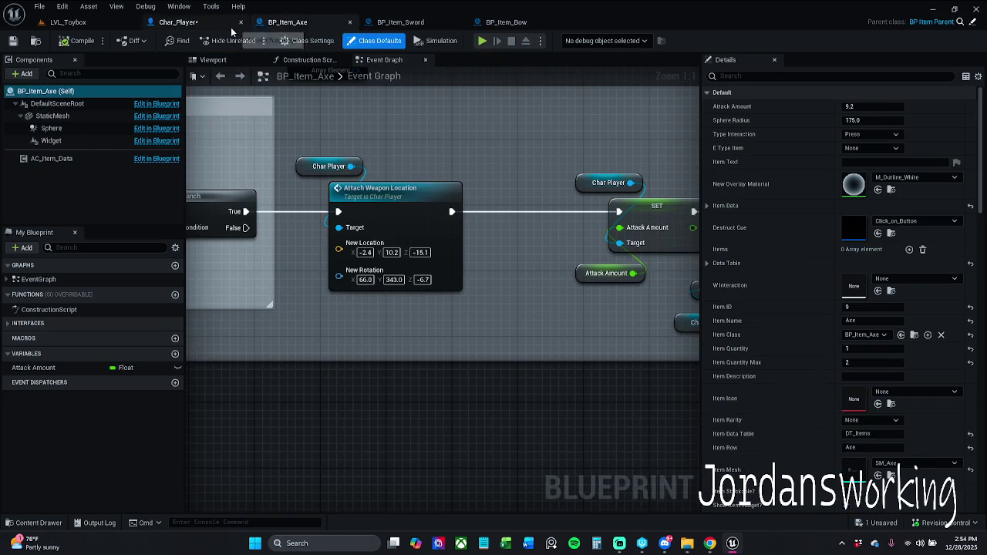
left_click(181, 23)
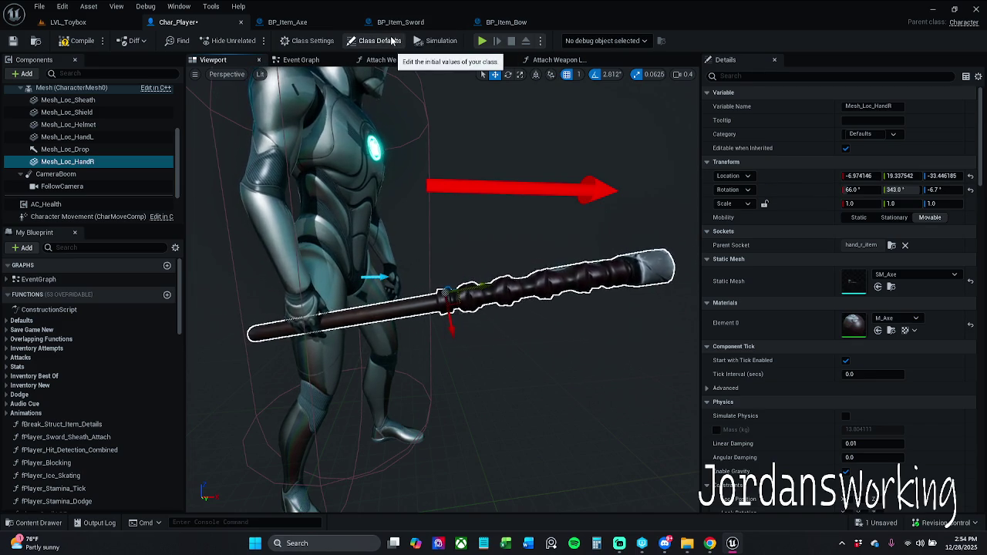
In BP_Item_Axe, set Attach Weapon Location's New Location X to -7 and Y to 19.3
left_click(289, 23)
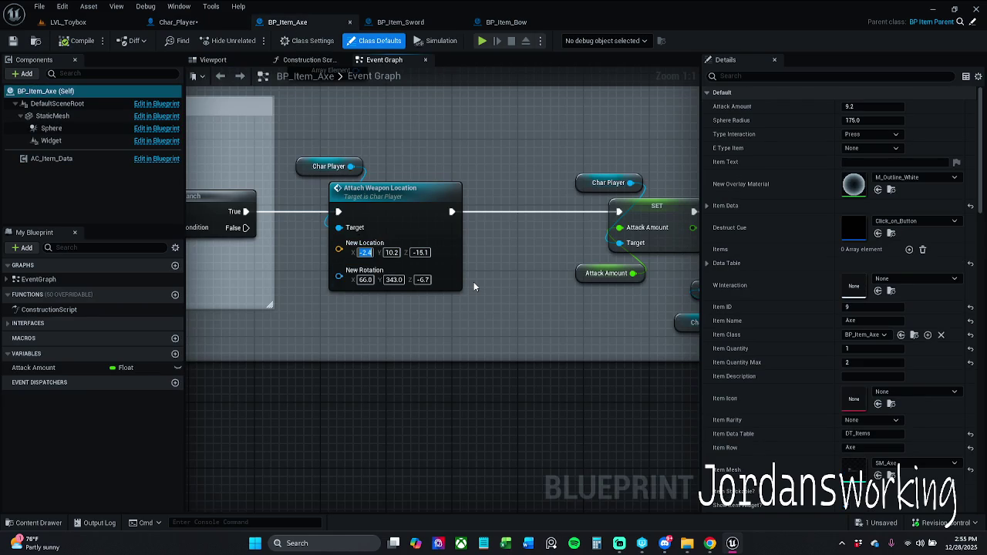
type("-7")
key("Return")
type("19.3")
key("Return")
Compare the axe location values between Char_Player and BP_Item_Axe
left_click(178, 22)
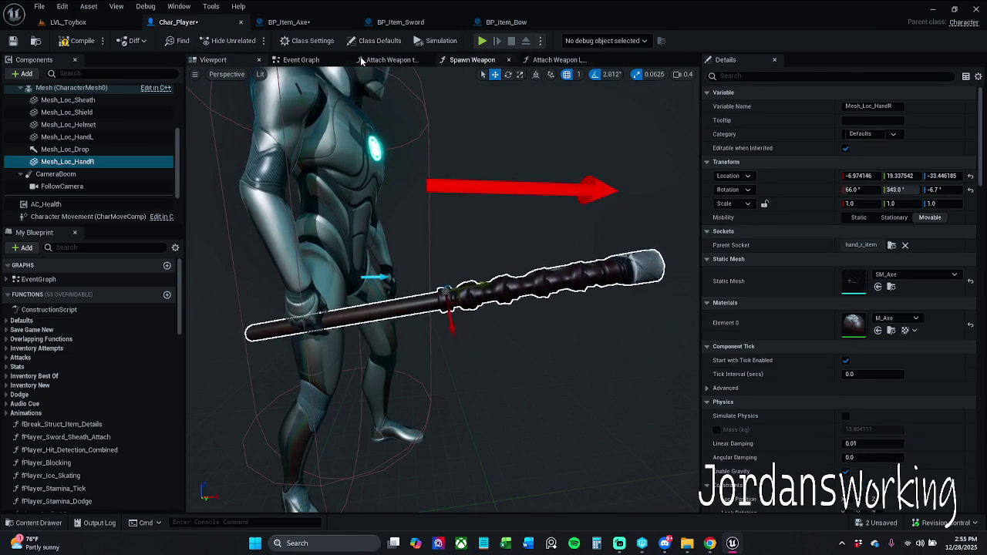
left_click(289, 22)
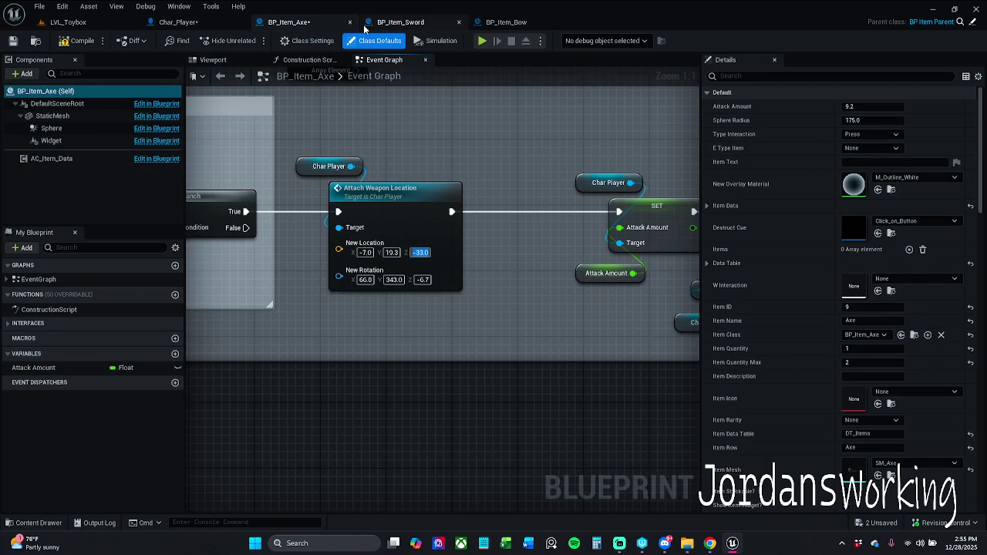
left_click(202, 24)
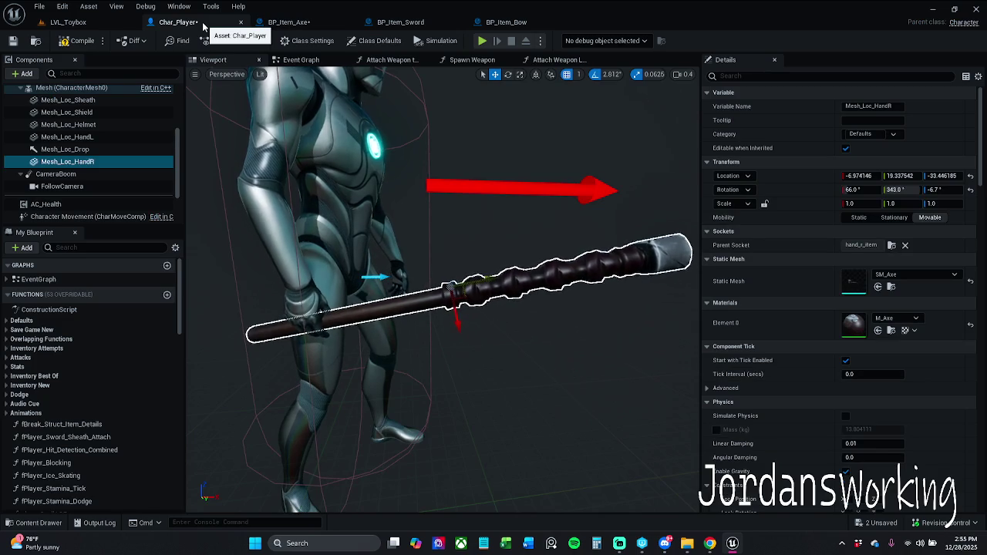
left_click(295, 24)
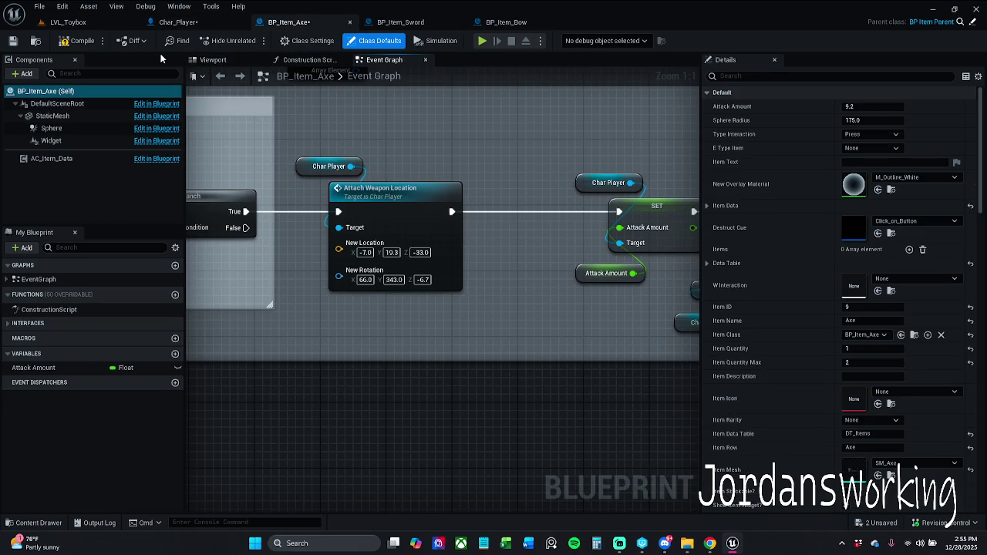
left_click(178, 21)
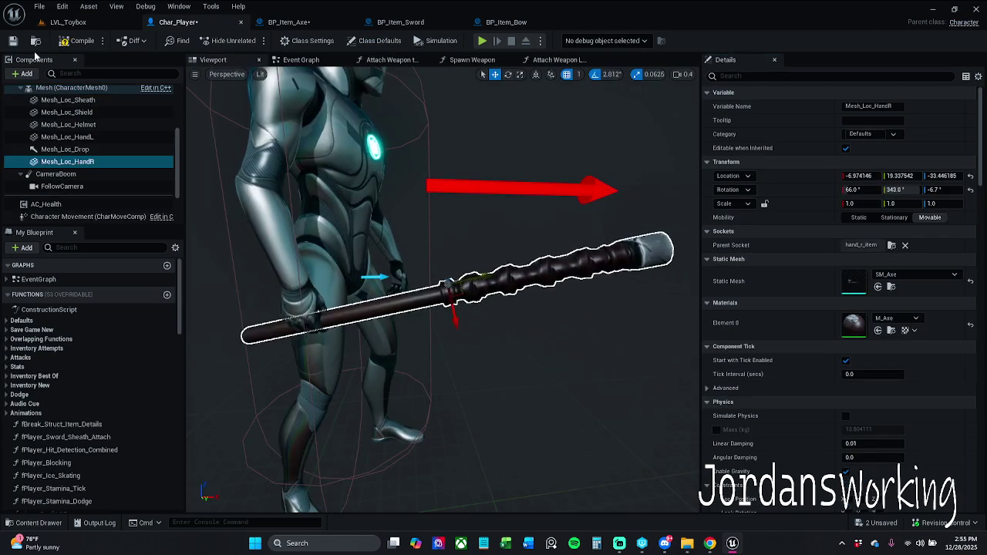
Clear Mesh_Loc_HandR's preview mesh to None and save all modified assets
left_click(970, 281)
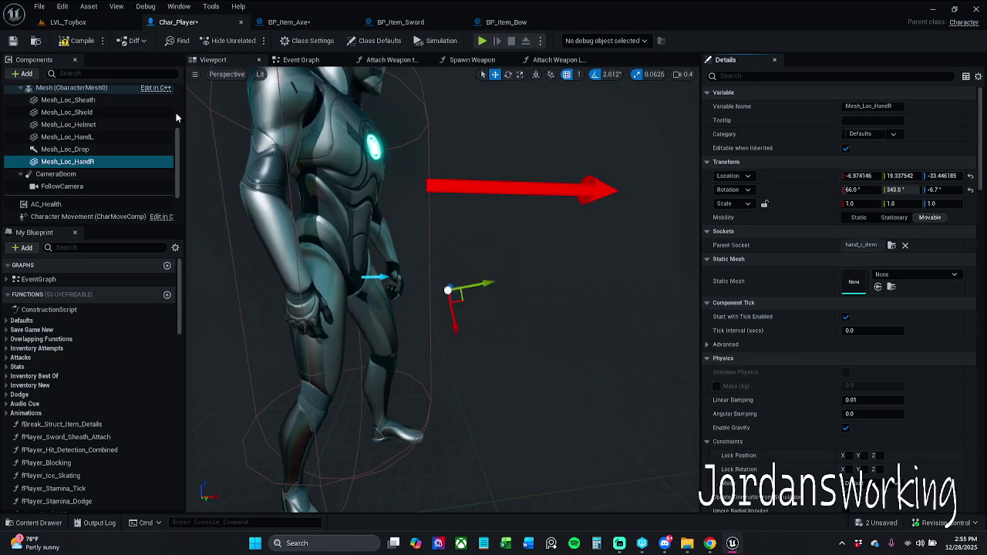
left_click(12, 41)
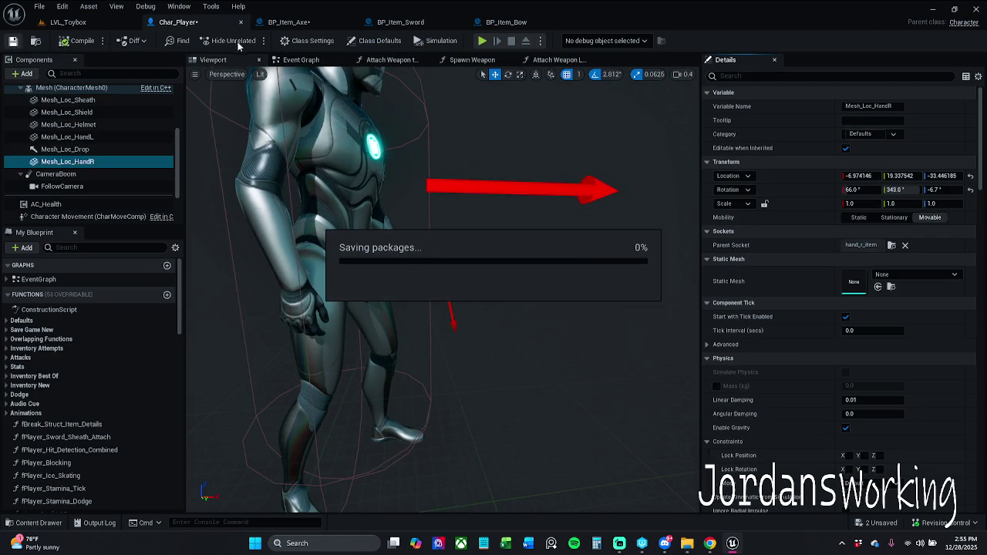
left_click(303, 24)
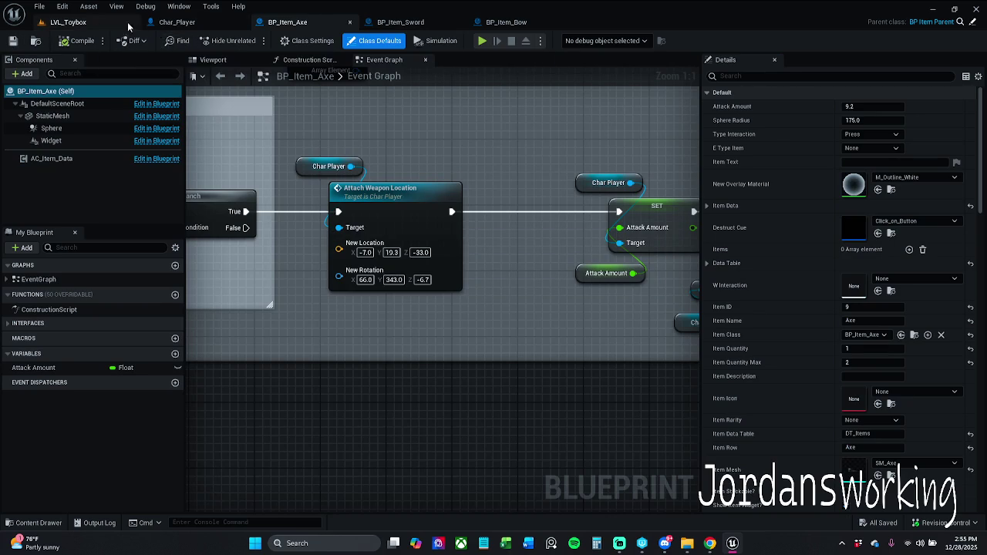
left_click(68, 22)
Run a first play test of the level, collecting pickups, then stop it
left_click(250, 40)
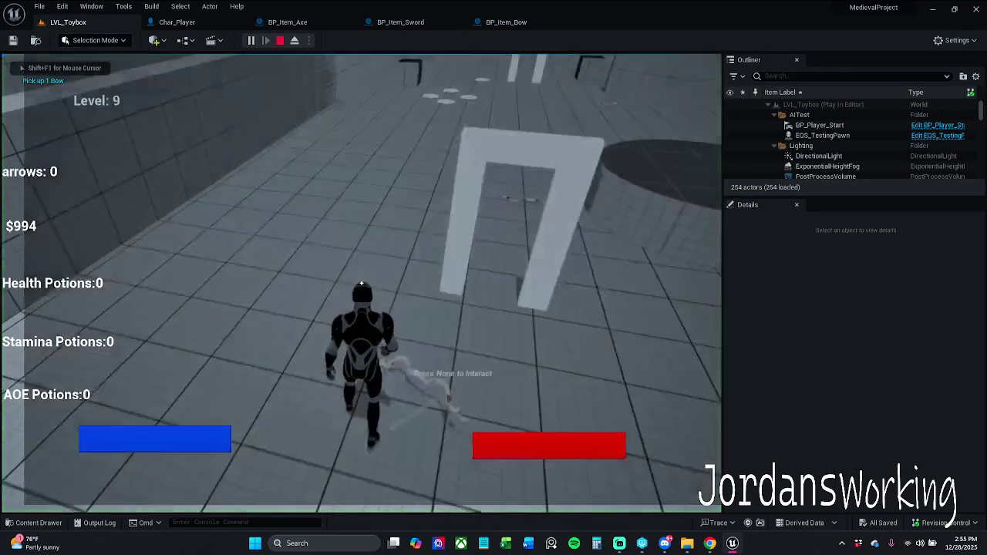
key("w")
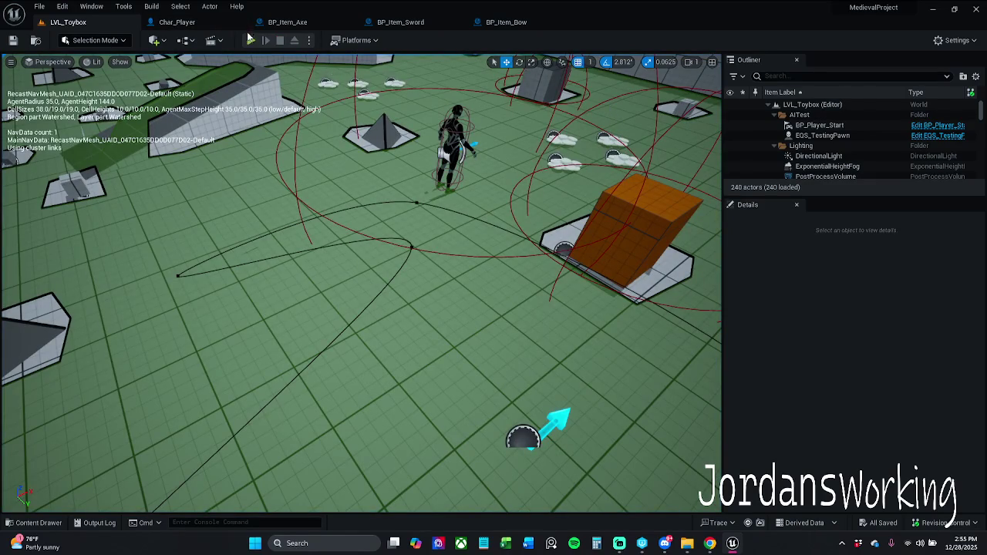
key("w")
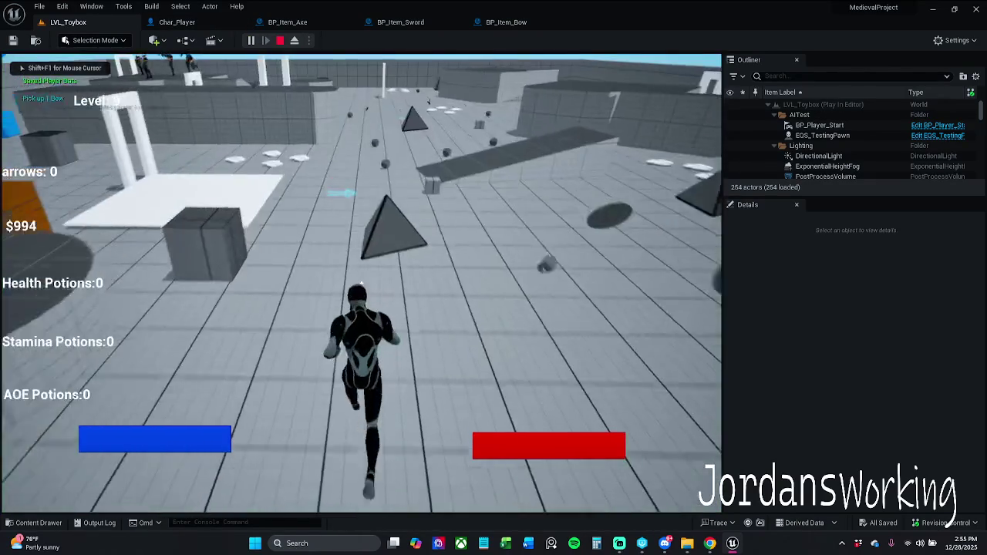
key("w")
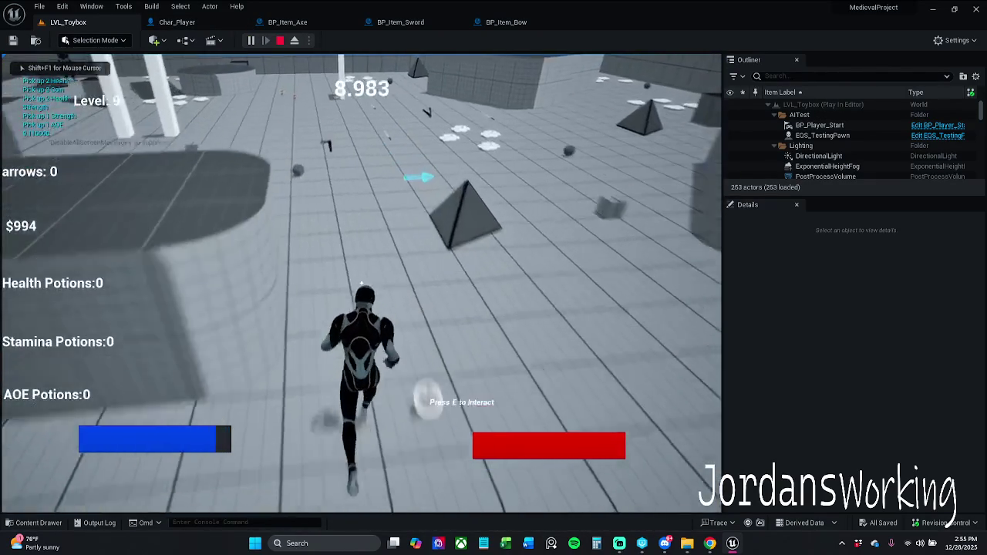
key("w")
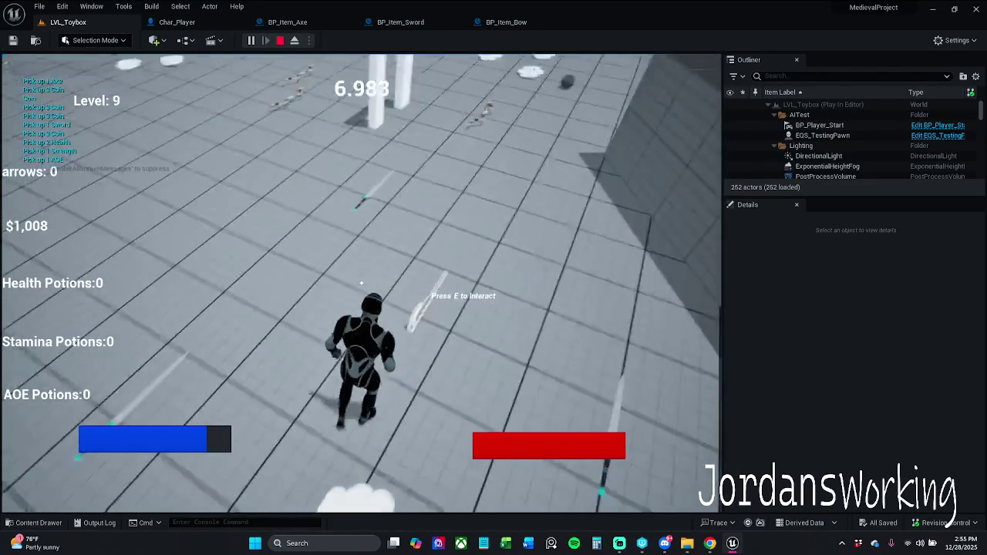
key("w")
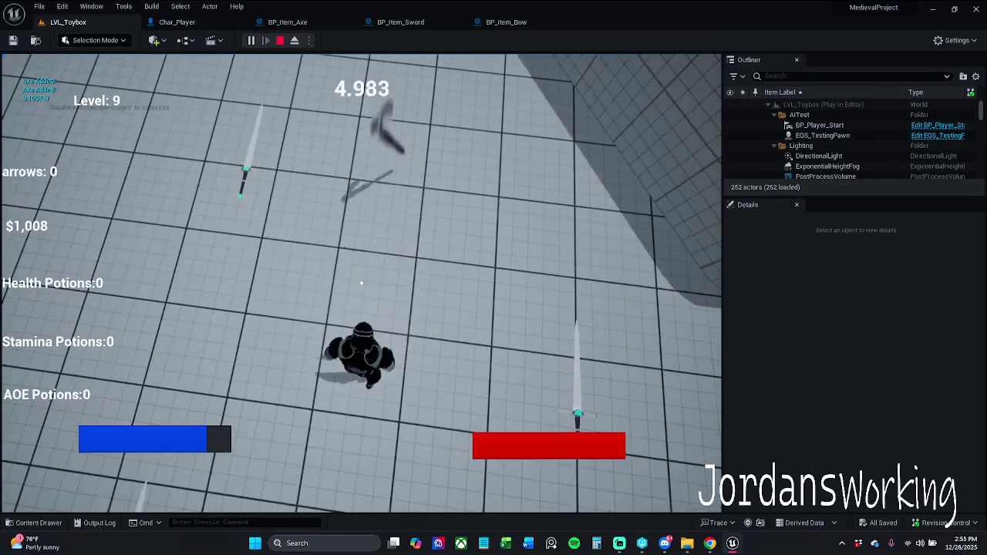
key("w")
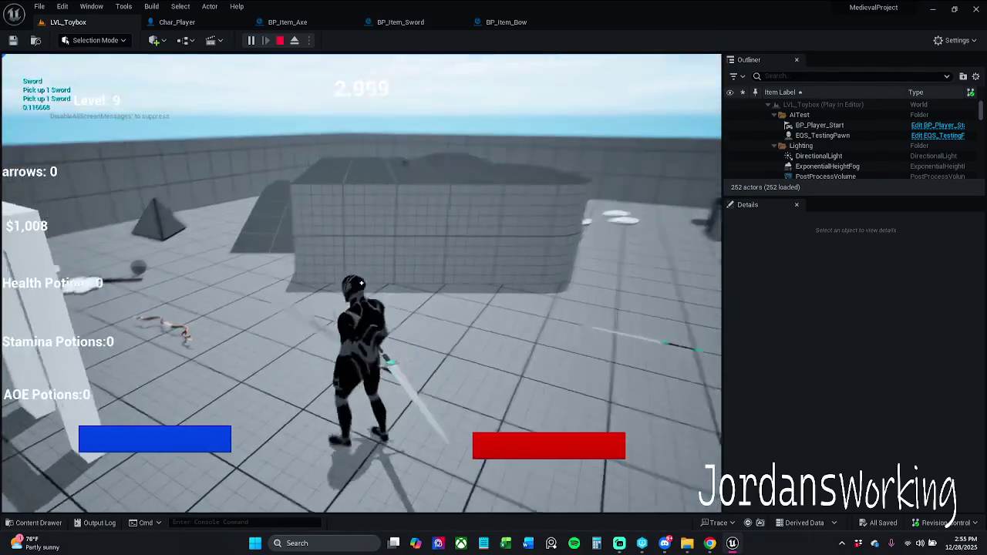
key("w")
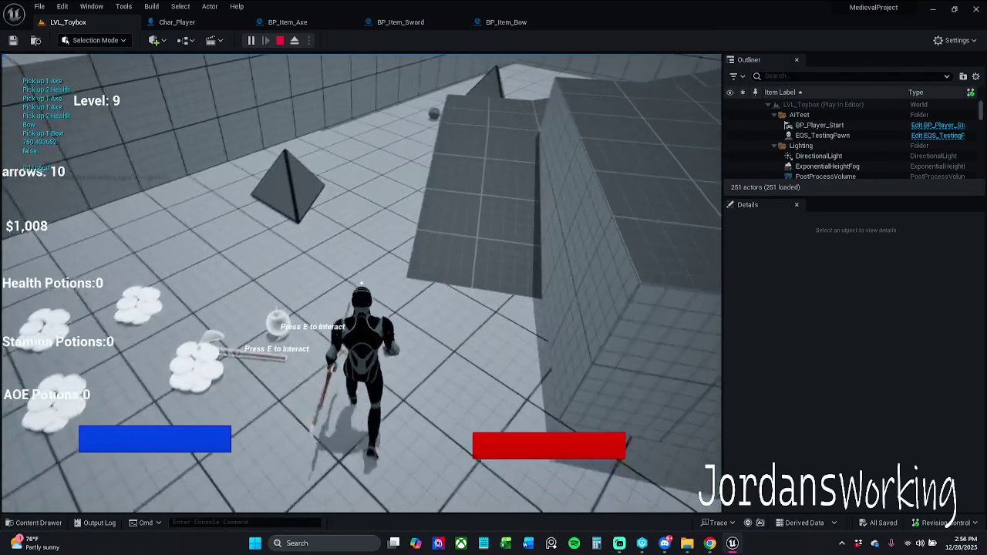
key("Escape")
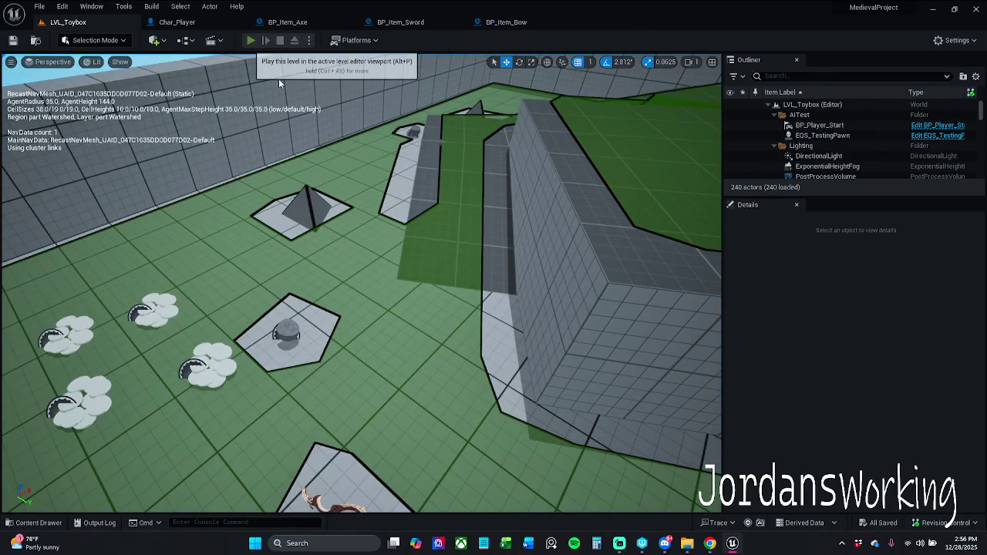
Play-test again, picking up the axe, swinging it twice and collecting coins, then stop
key("alt+p")
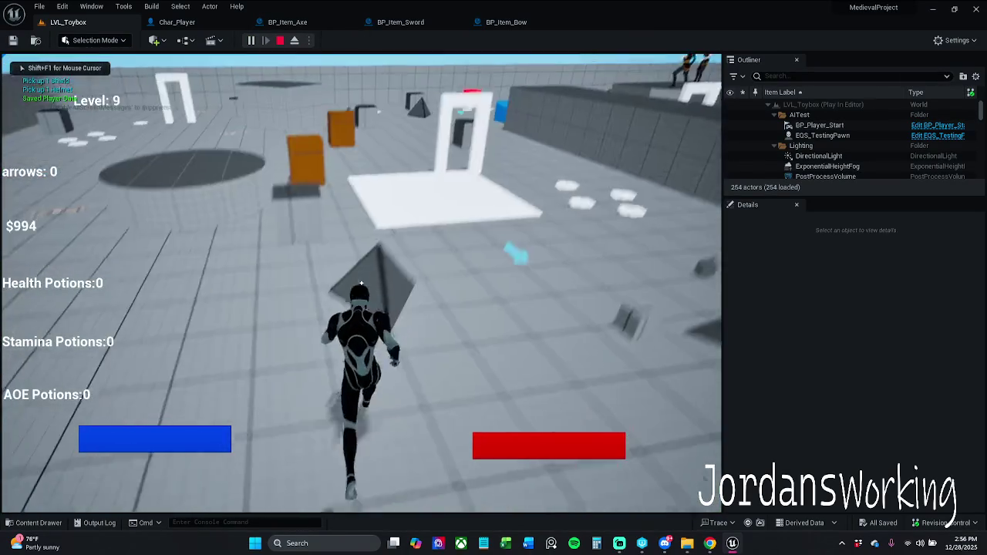
key("w")
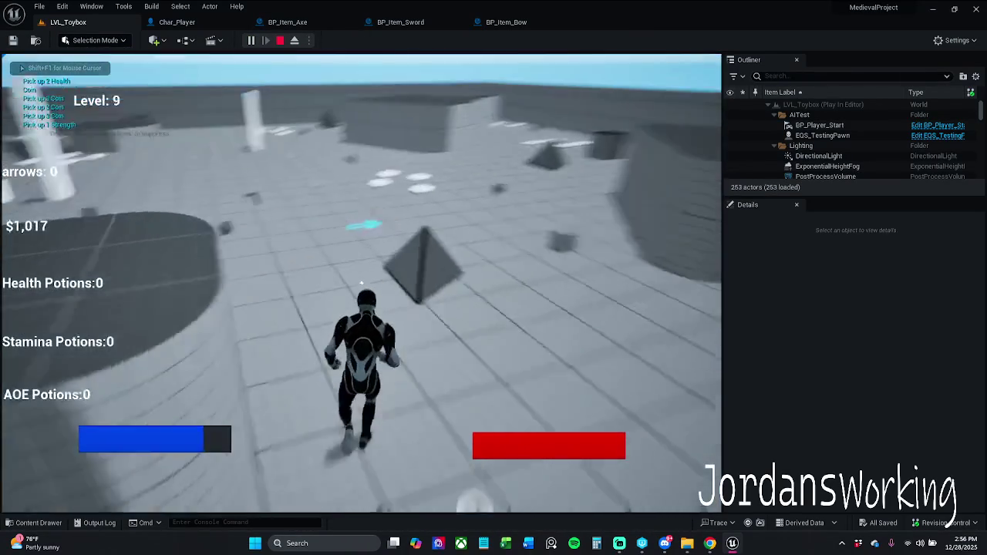
key("w")
key("e")
key("w")
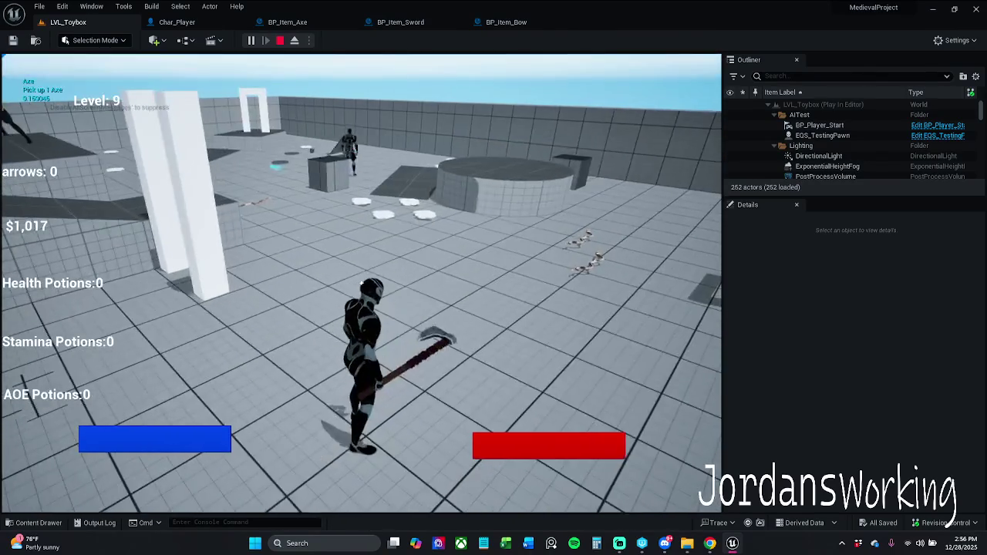
key("w")
left_click(361, 283)
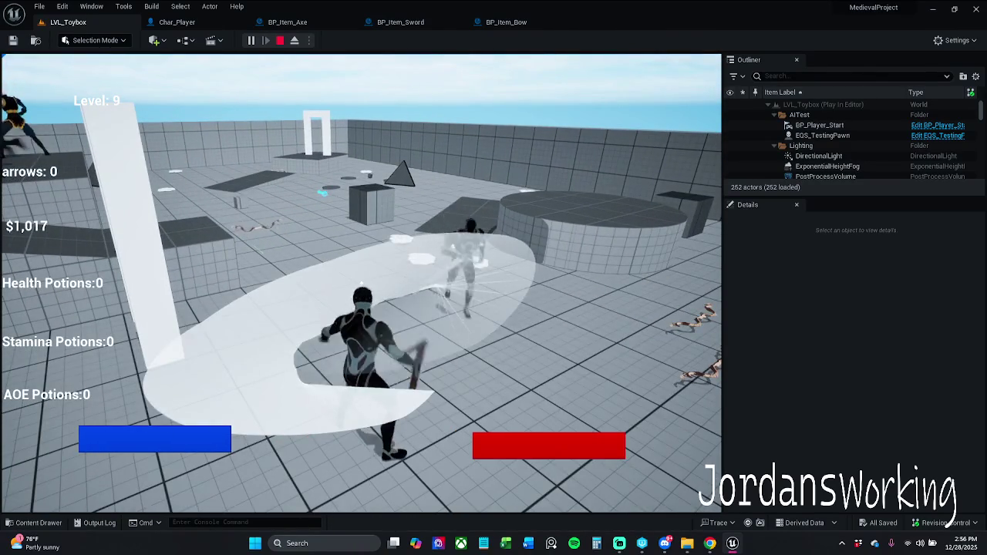
key("w")
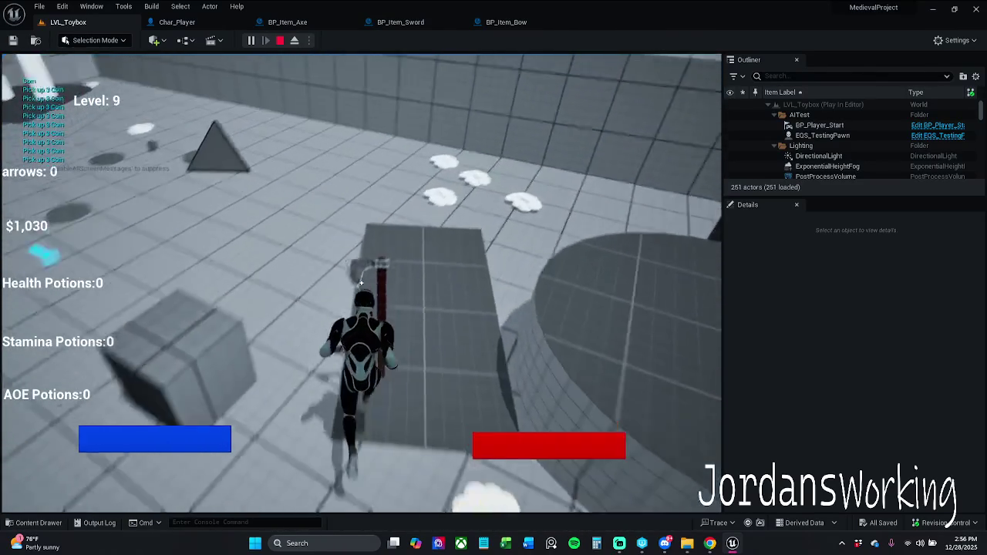
key("w")
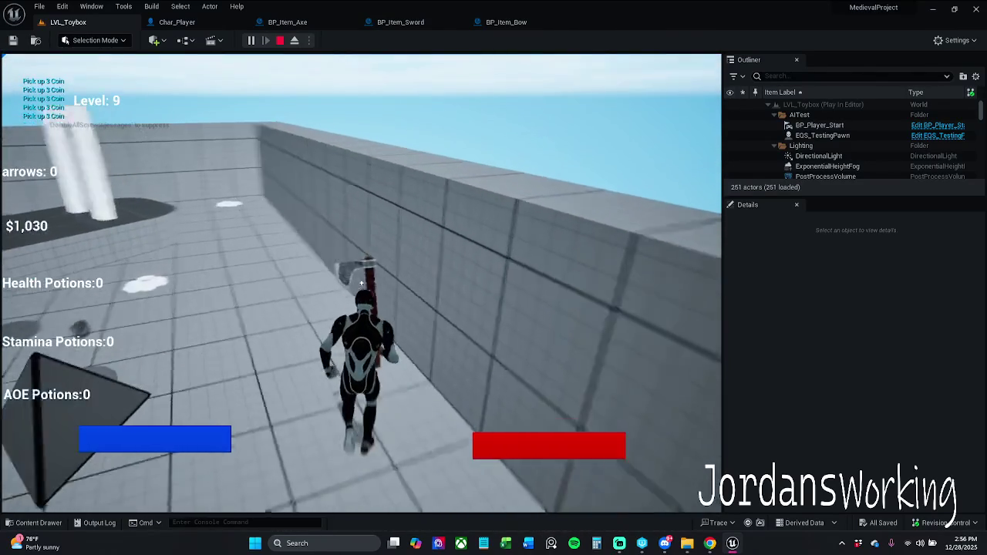
key("w")
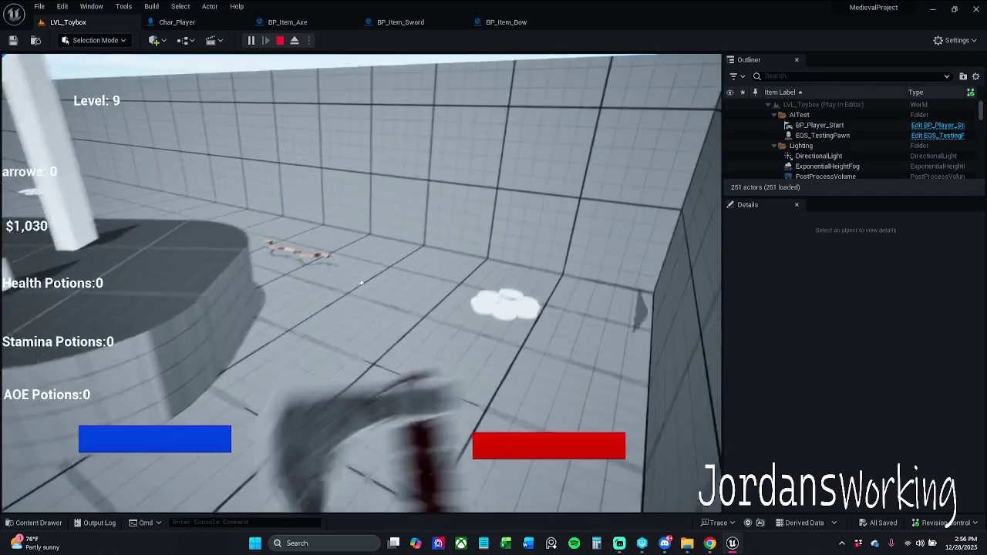
left_click(361, 283)
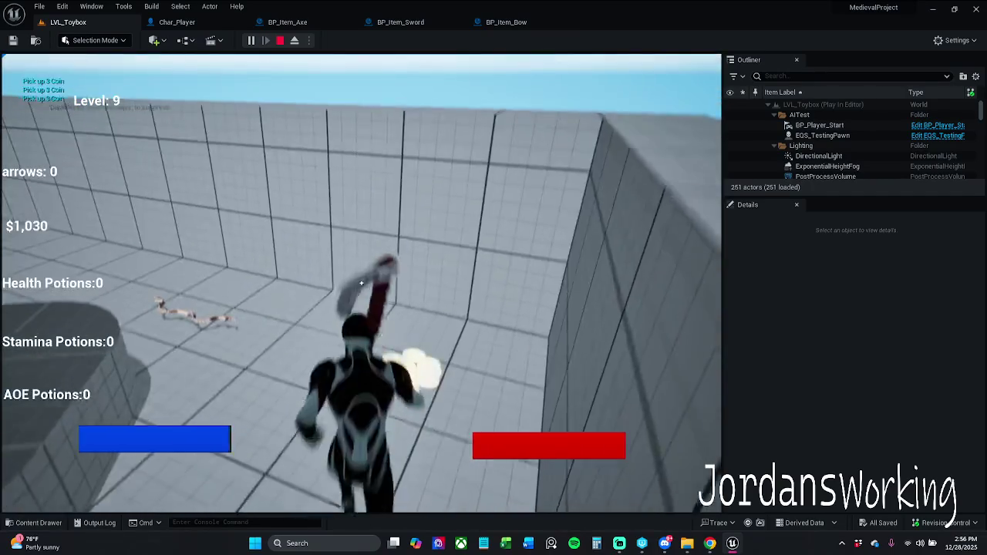
key("w")
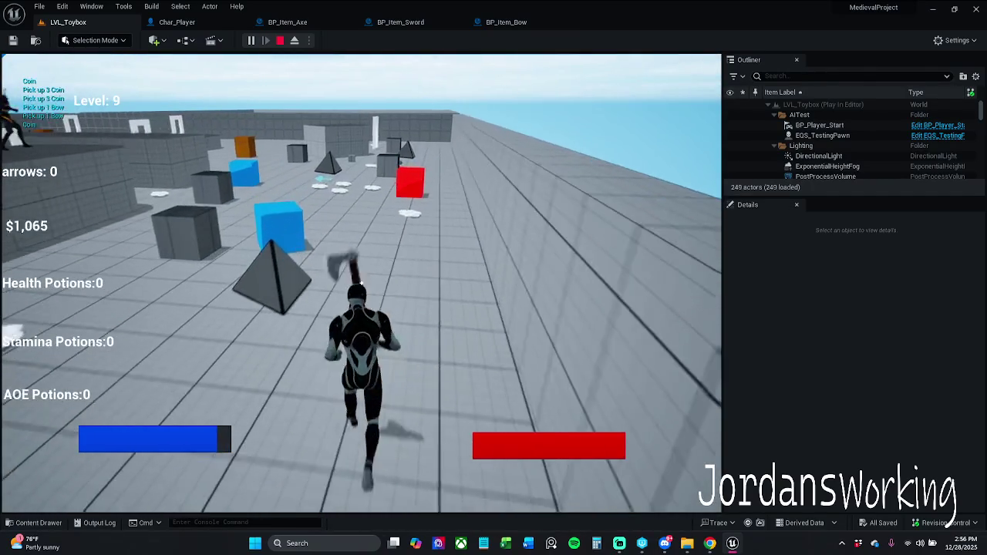
key("Escape")
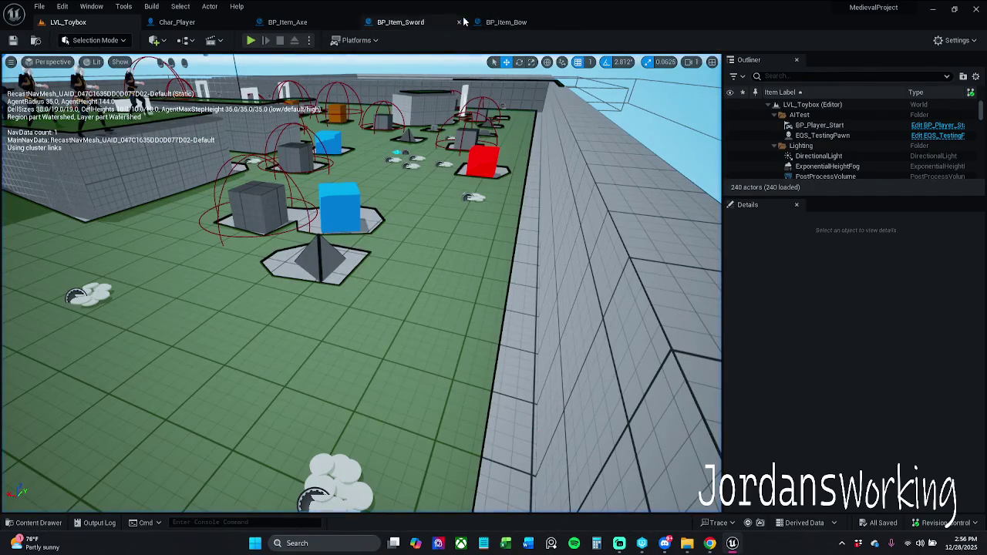
Set Mesh_Loc_HandR's Static Mesh to SM_Axe, frame it and orbit to inspect the grip
left_click(173, 22)
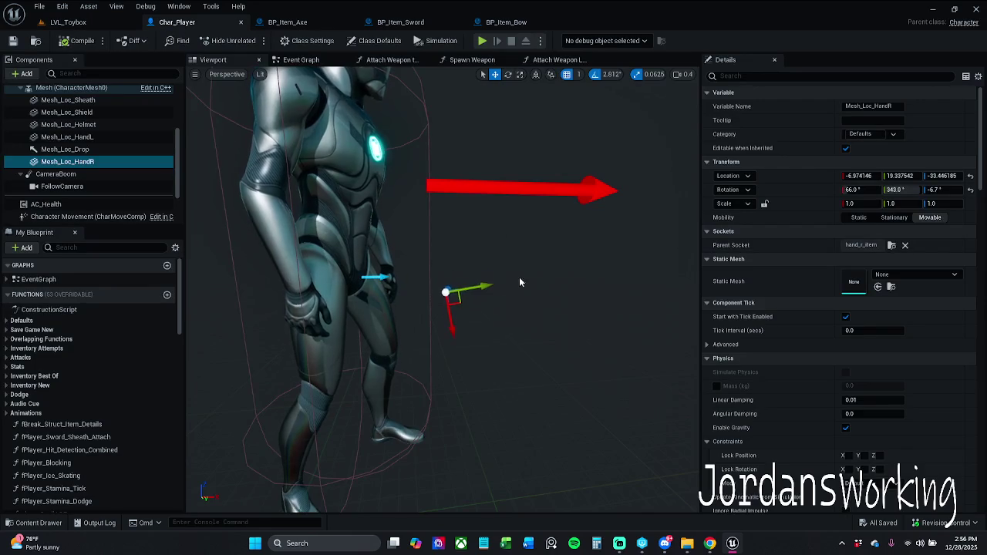
left_click(930, 269)
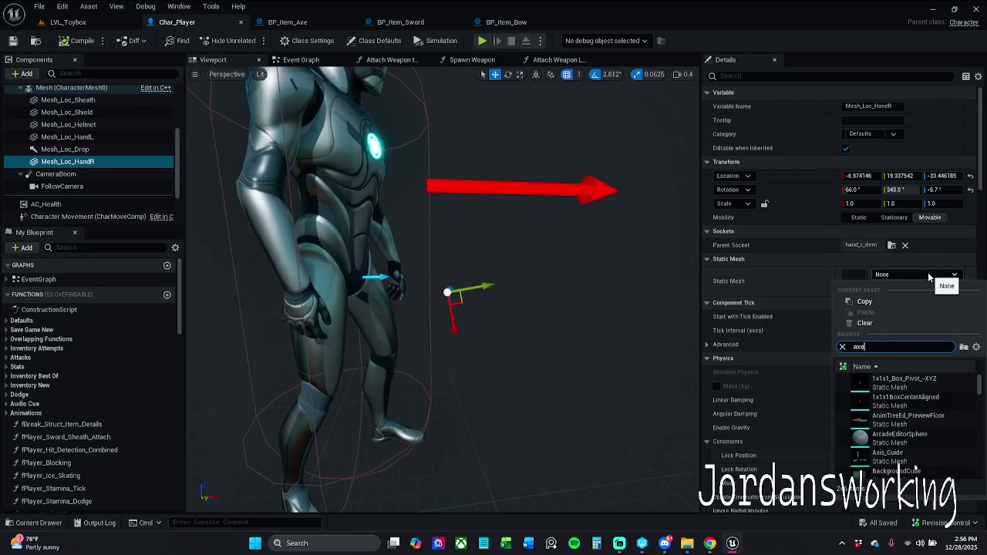
type("axe")
left_click(914, 386)
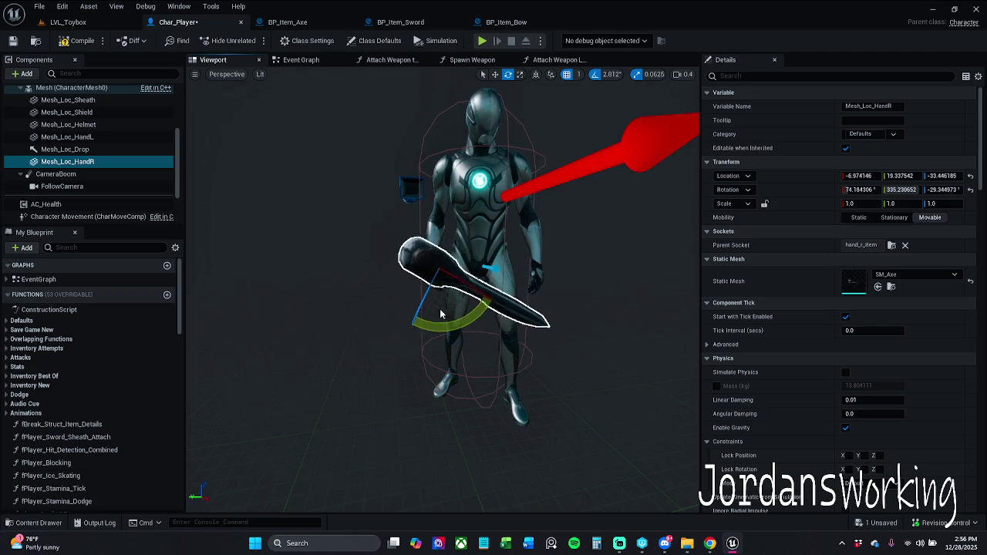
scroll(493, 311, "up", 10)
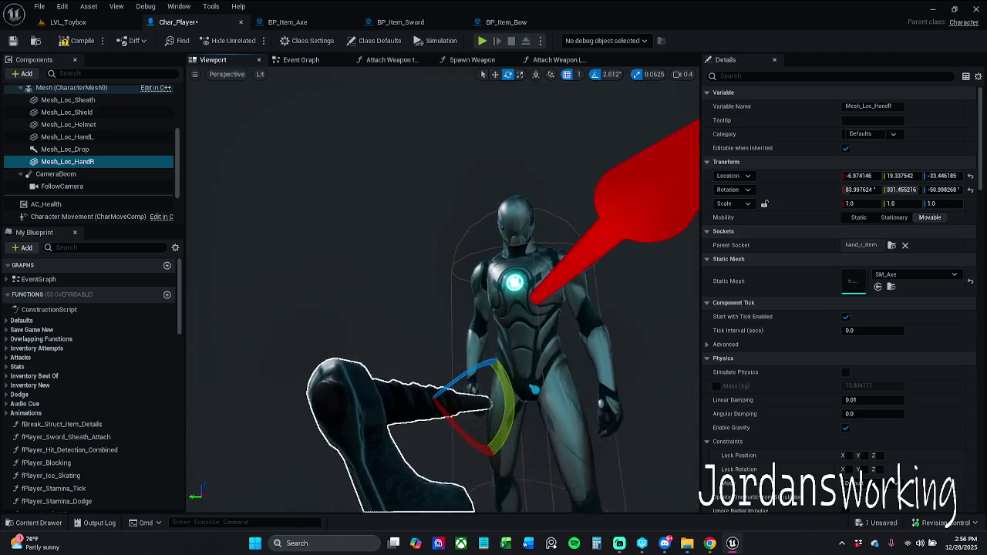
scroll(442, 290, "up", 5)
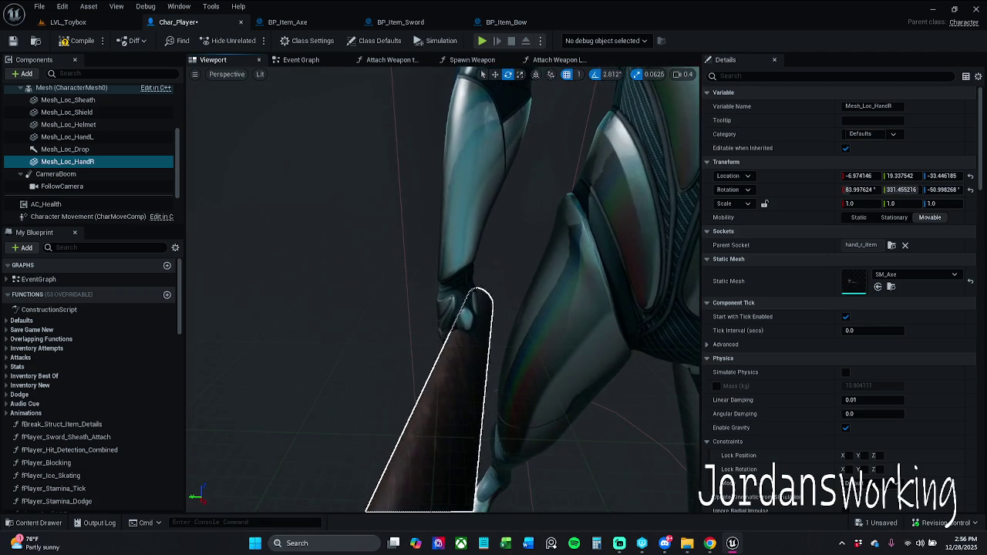
key("f")
scroll(443, 290, "down", 10)
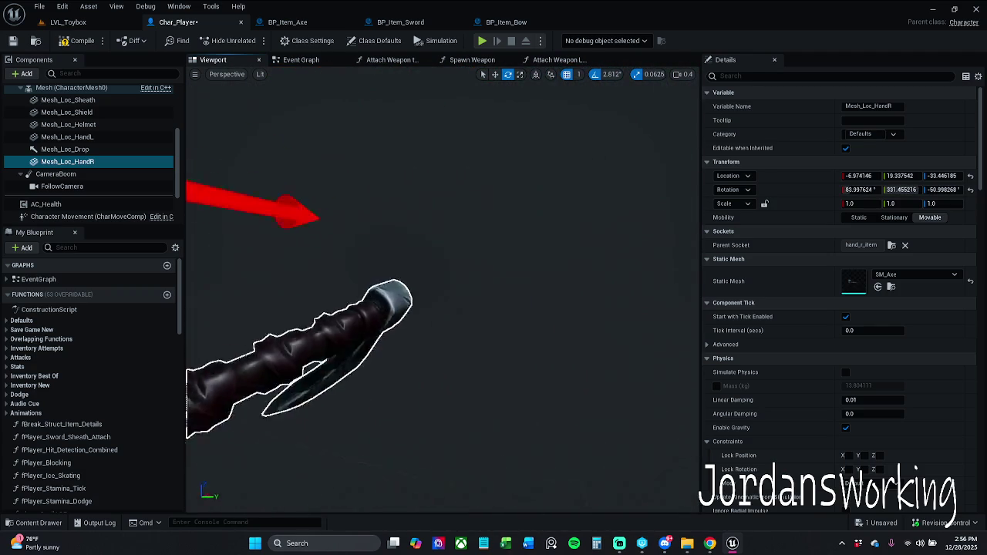
mouse_move(443, 290)
left_mouse_down()
mouse_move(393, 290)
mouse_move(500, 304)
left_mouse_up()
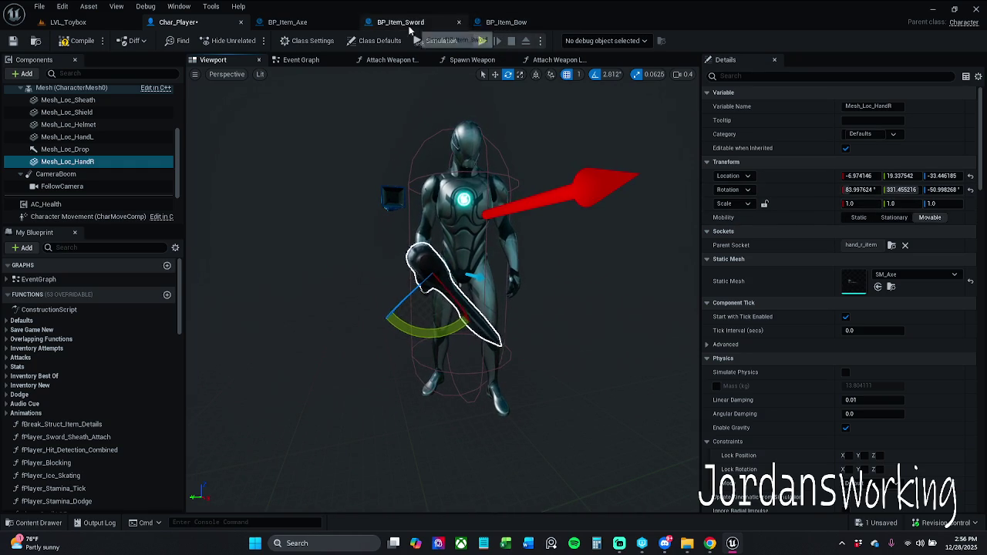
Set BP_Item_Axe's attach New Rotation to X 83, Y 331, Z -51 and save it
left_click(302, 30)
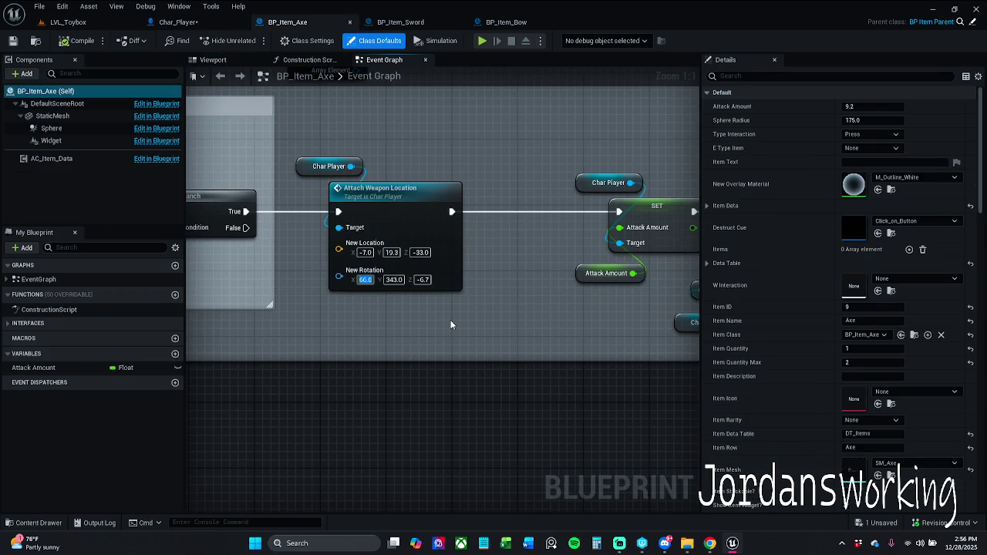
type("83")
key("Return")
type("331")
key("Return")
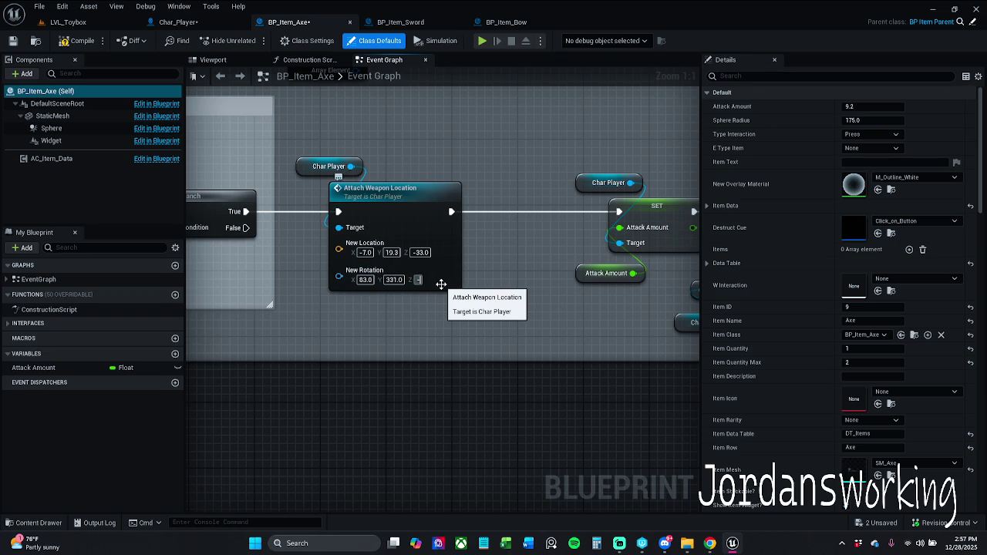
left_click(195, 21)
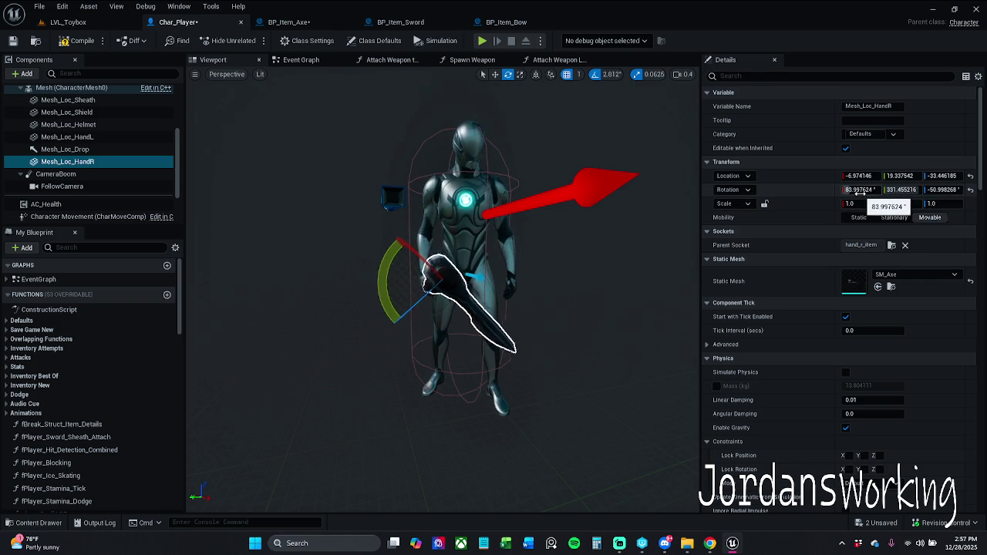
left_click(303, 25)
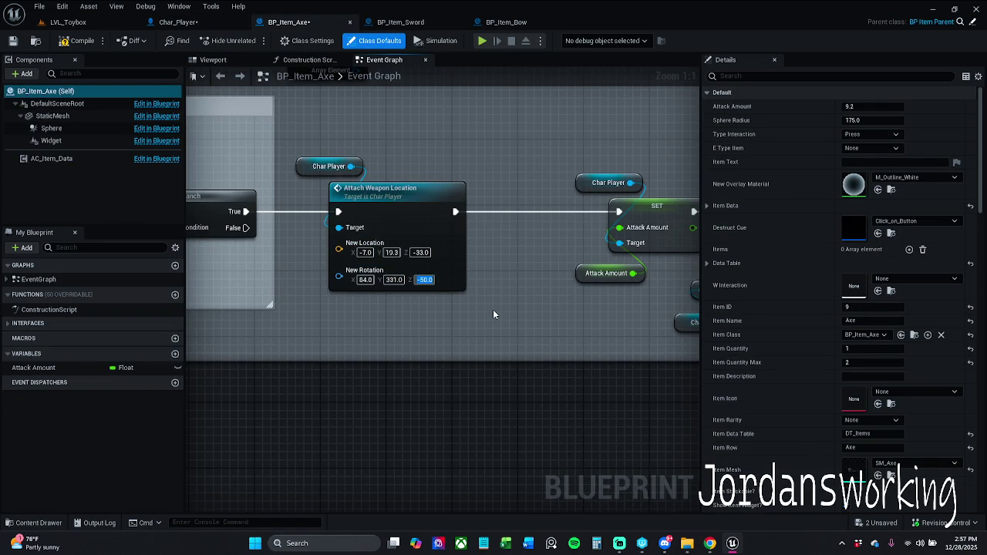
type("-51")
key("Return")
left_click(12, 40)
Clear the preview axe from Char_Player's Mesh_Loc_HandR and save Char_Player
left_click(177, 24)
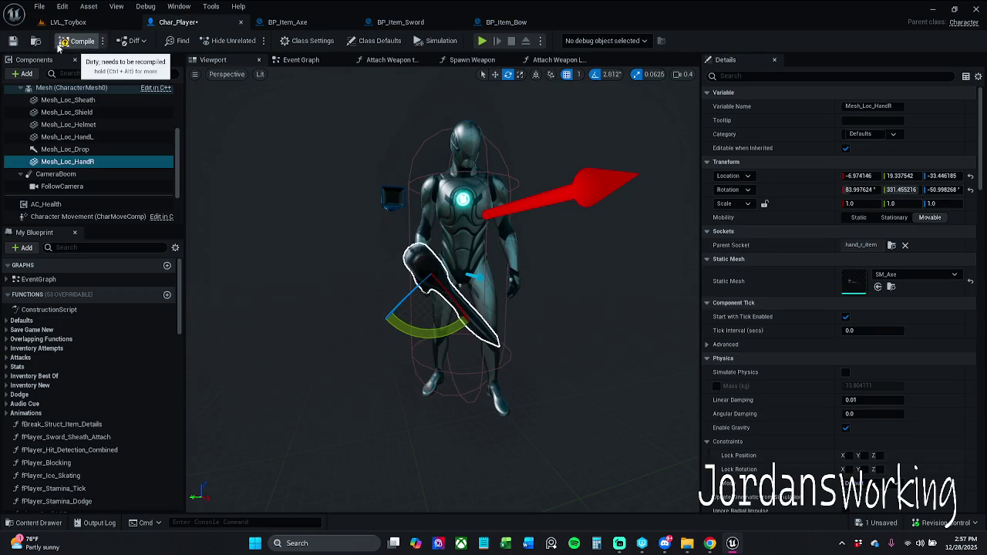
left_click(971, 281)
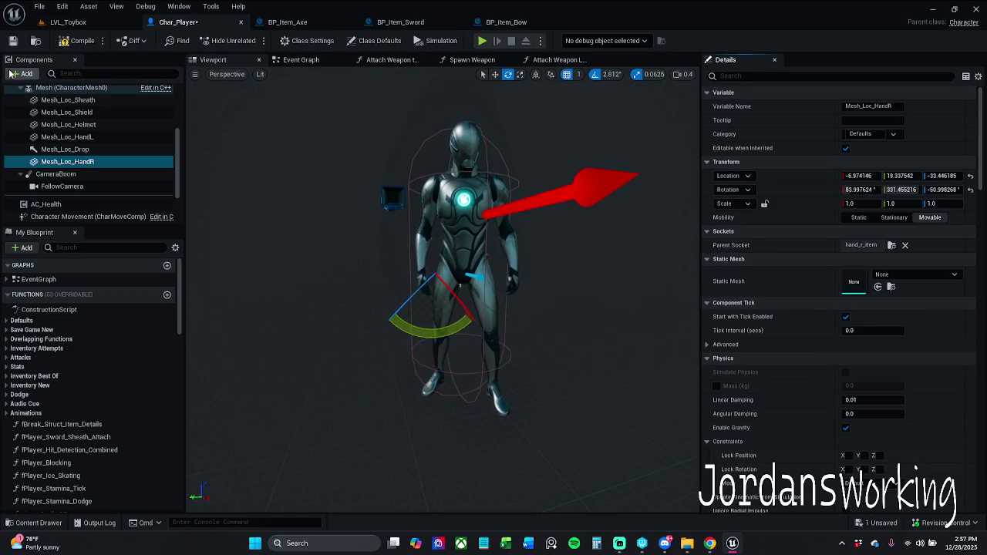
left_click(13, 41)
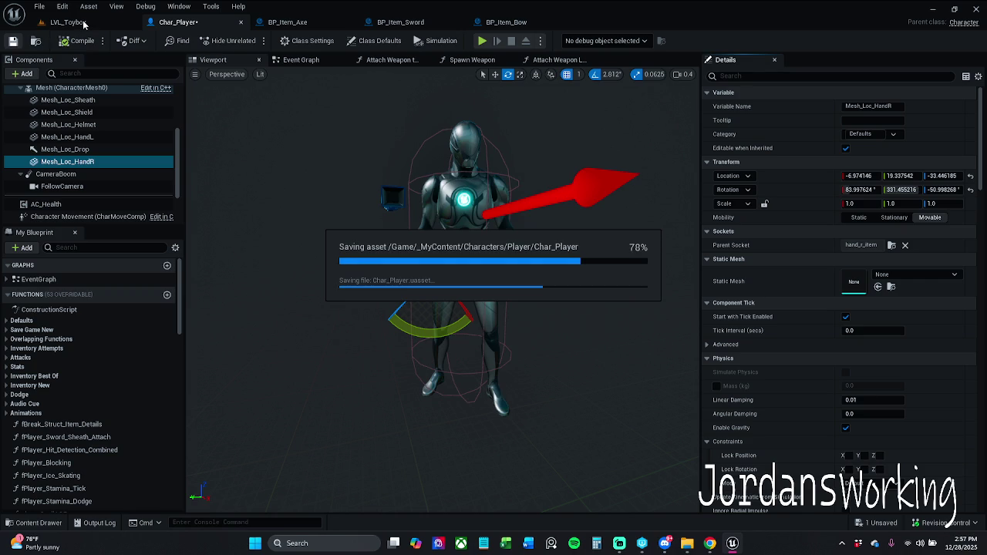
left_click(83, 23)
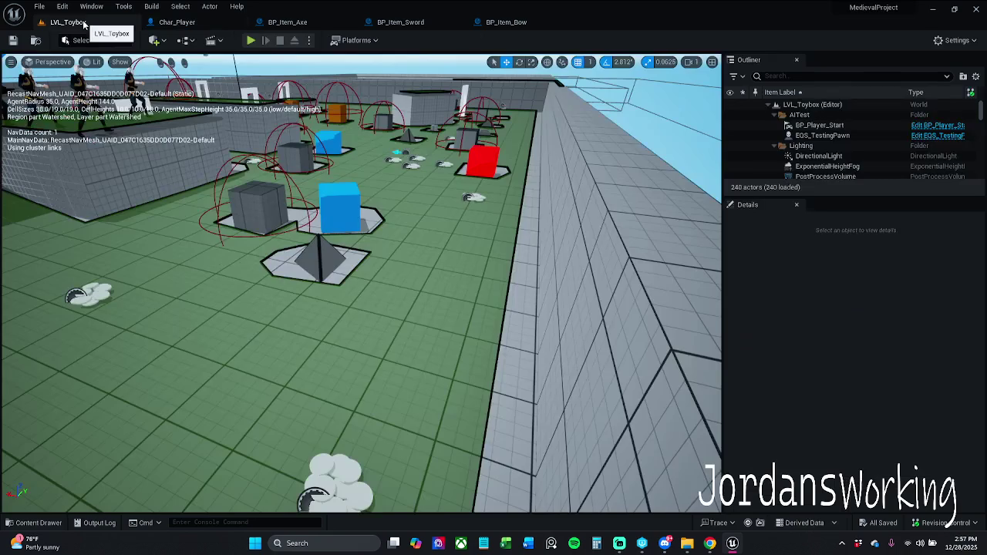
Start a LVL_Toybox play session, pick up the axe and run collecting coins
left_click(251, 40)
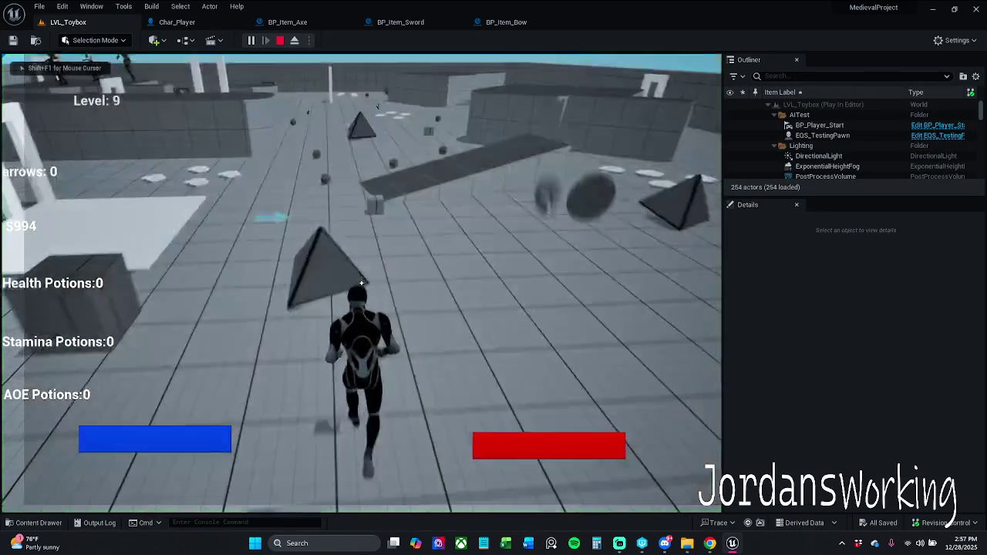
key("w")
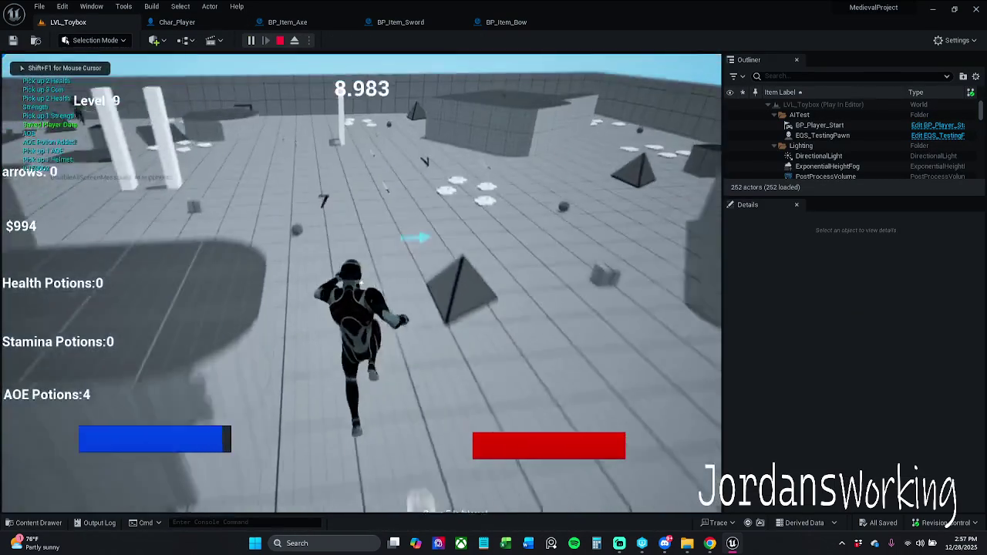
key("e")
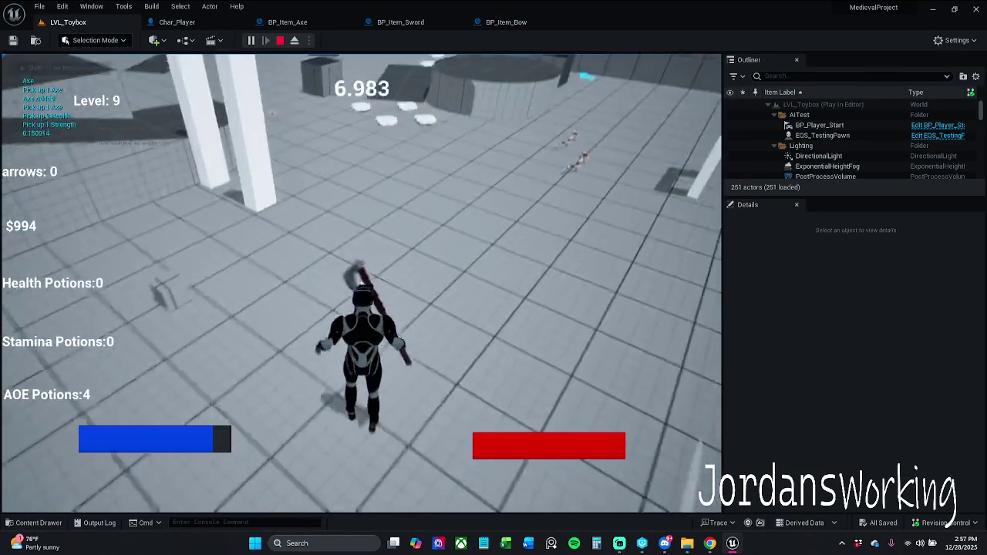
key("w")
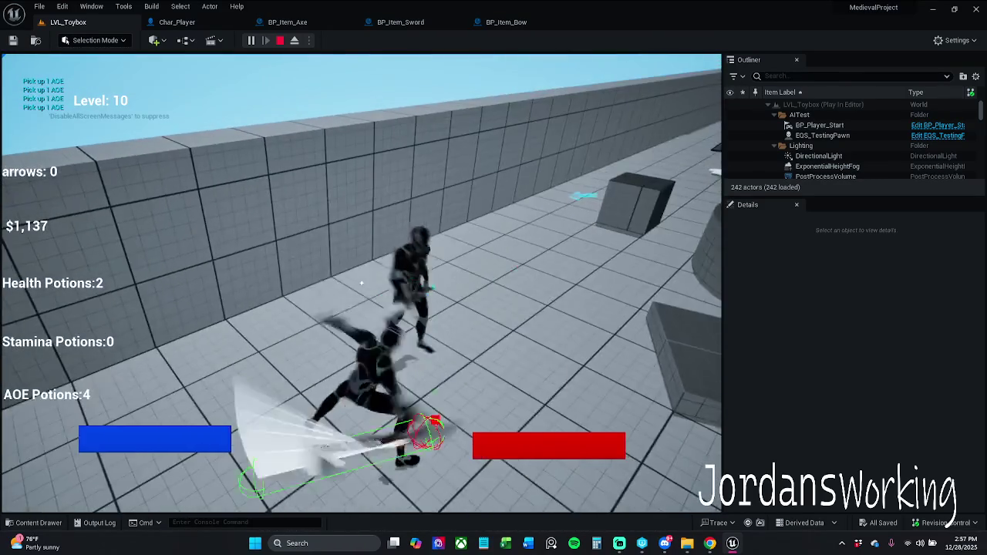
key("w")
Perform several spinning axe slashes toward the enemy, then end the play session
left_click(360, 283)
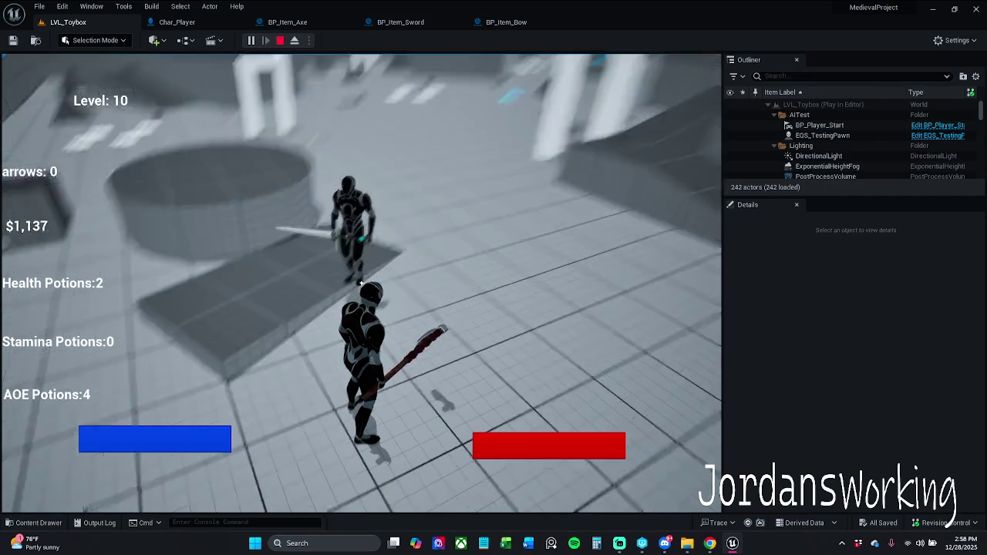
left_click(361, 284)
left_click(361, 284)
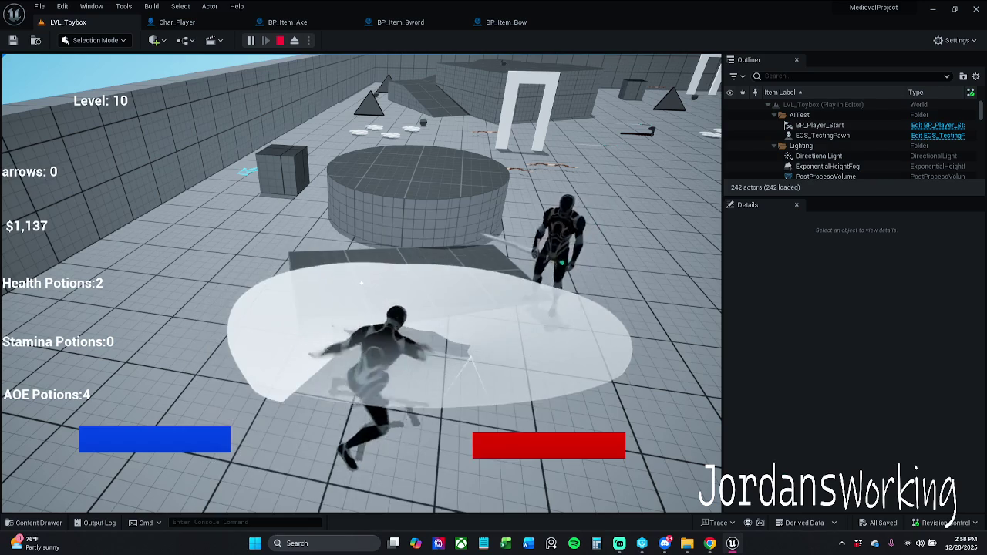
left_click(361, 283)
left_click(361, 284)
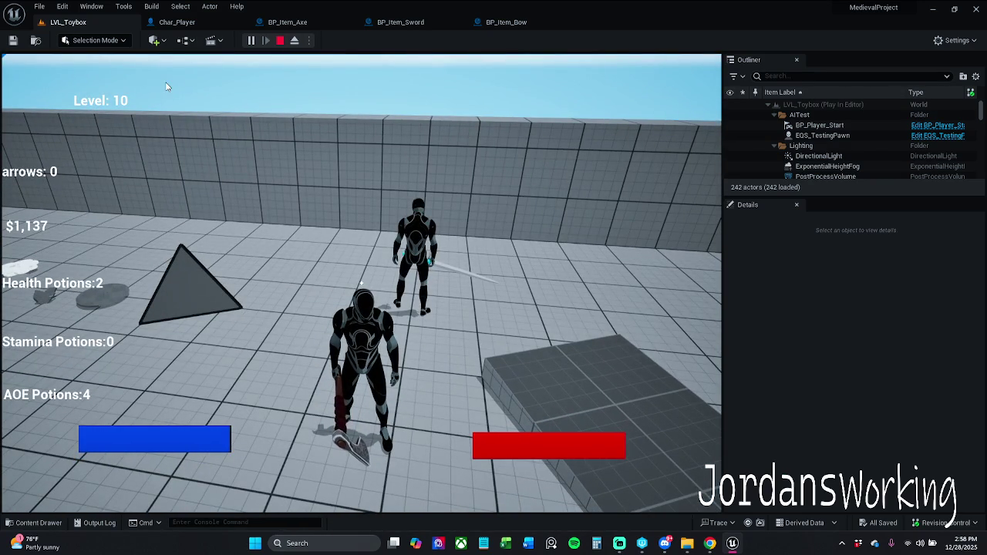
key("Escape")
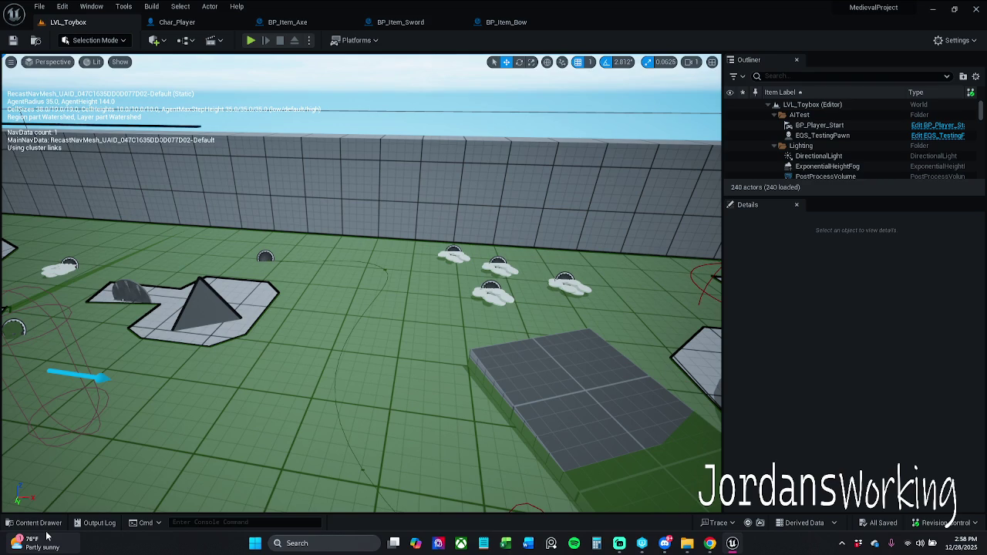
Open Char_Player's Attach Weapon Location graph and frame the right-hand socket in the Viewport
left_click(207, 27)
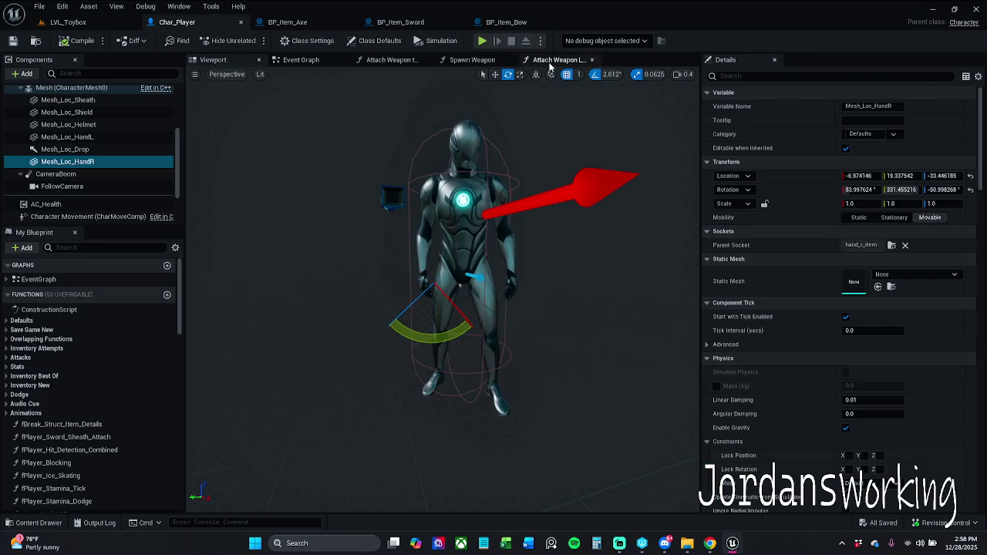
left_click(555, 59)
mouse_move(304, 178)
left_mouse_down()
mouse_move(351, 223)
mouse_move(316, 150)
left_mouse_up()
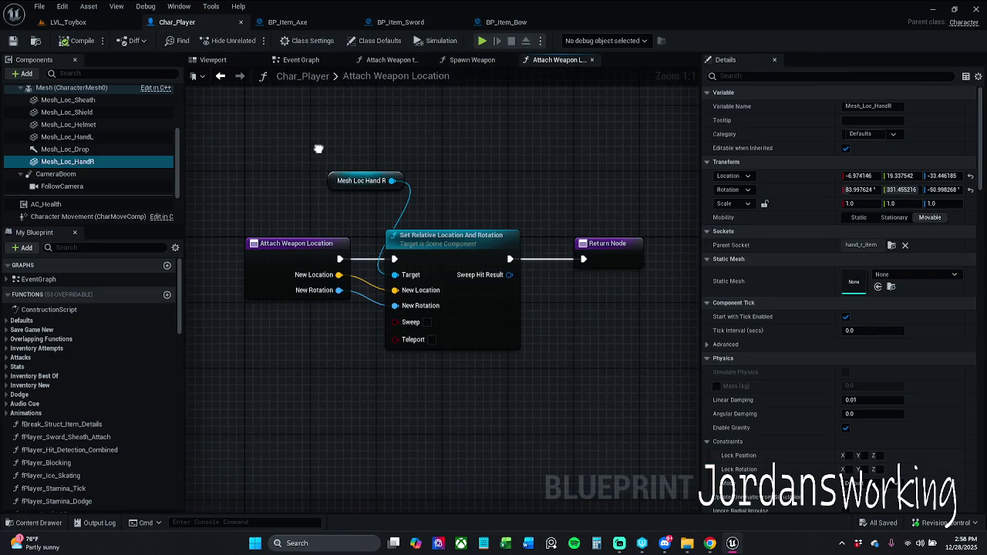
left_click(213, 60)
left_click_drag(356, 204, 324, 231)
key("f")
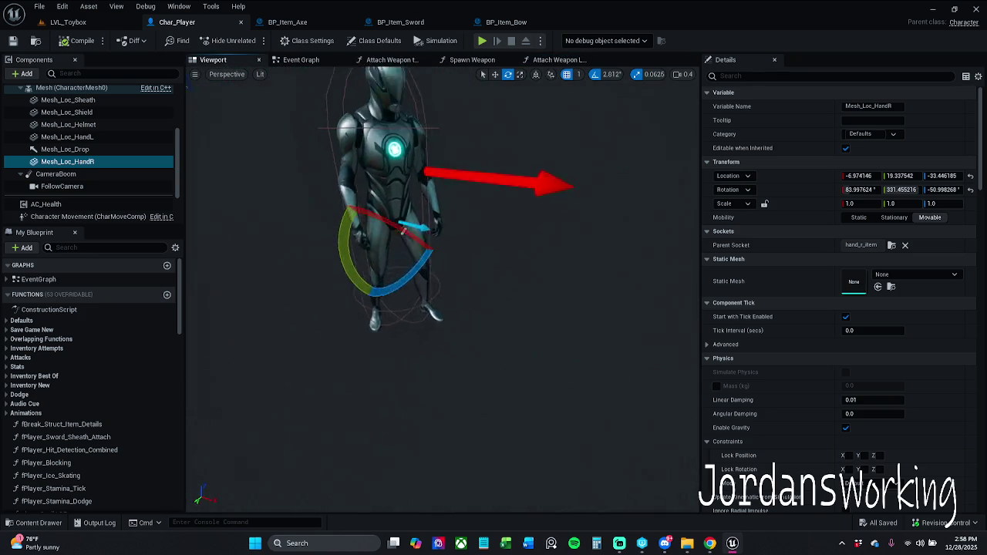
Move the Mesh Loc Hand R getter node down-right and save Char_Player
left_click(557, 60)
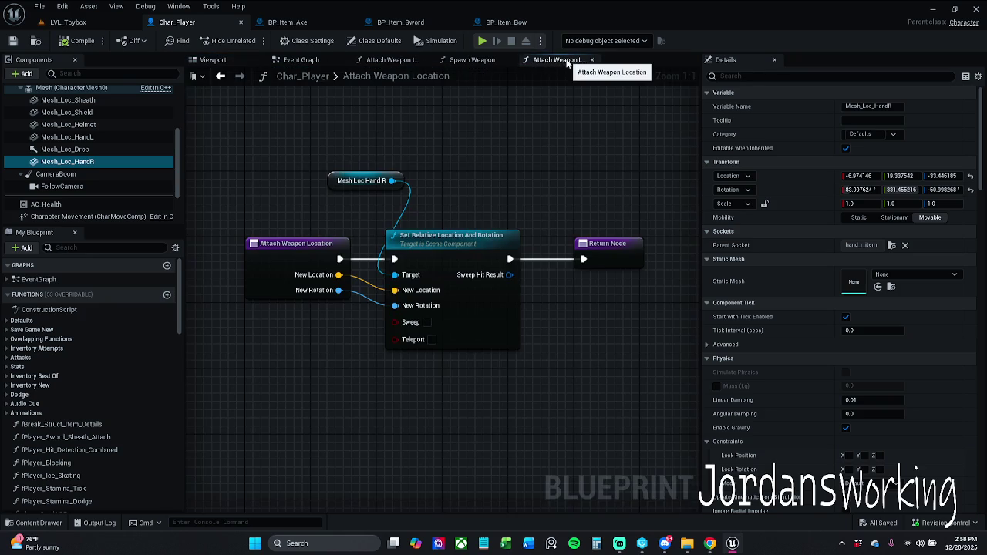
left_click_drag(337, 182, 368, 205)
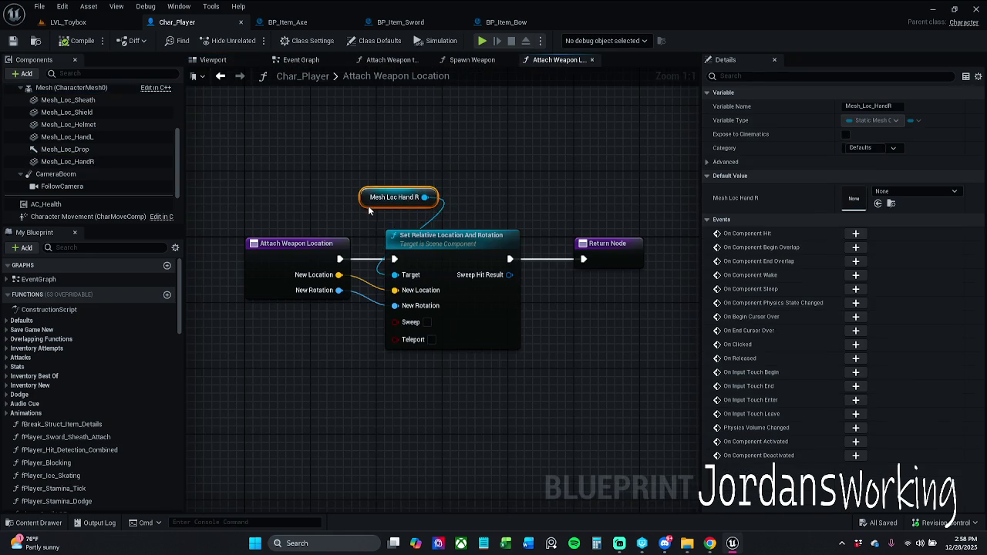
left_click(13, 40)
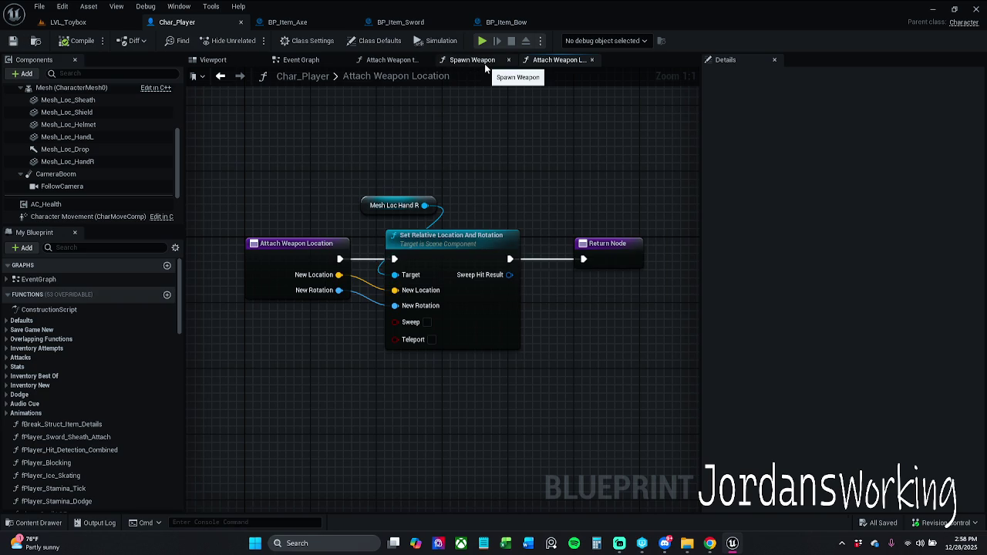
Delete BP_Item_Bow's weaponMesh variable, then compile and save the Blueprint
left_click(506, 22)
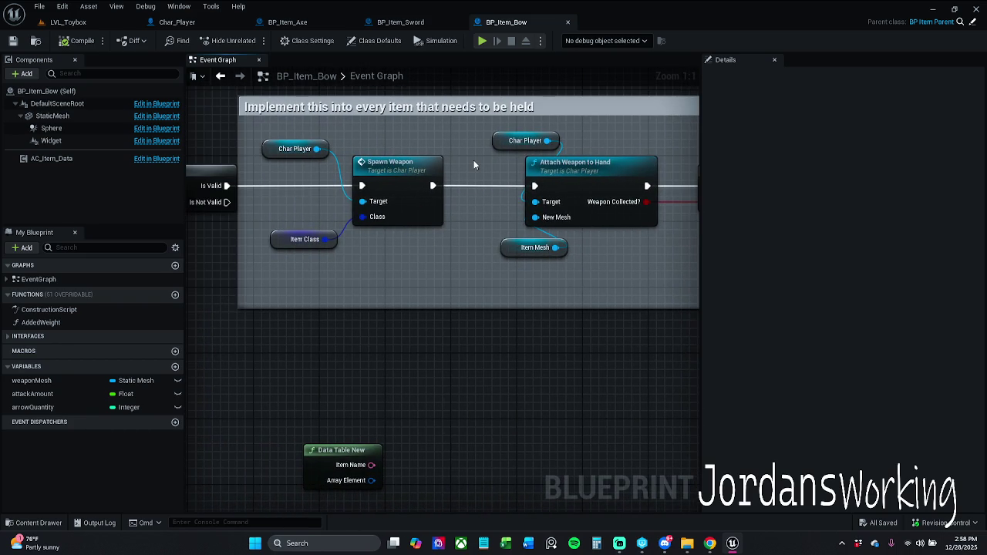
left_click_drag(482, 201, 458, 209)
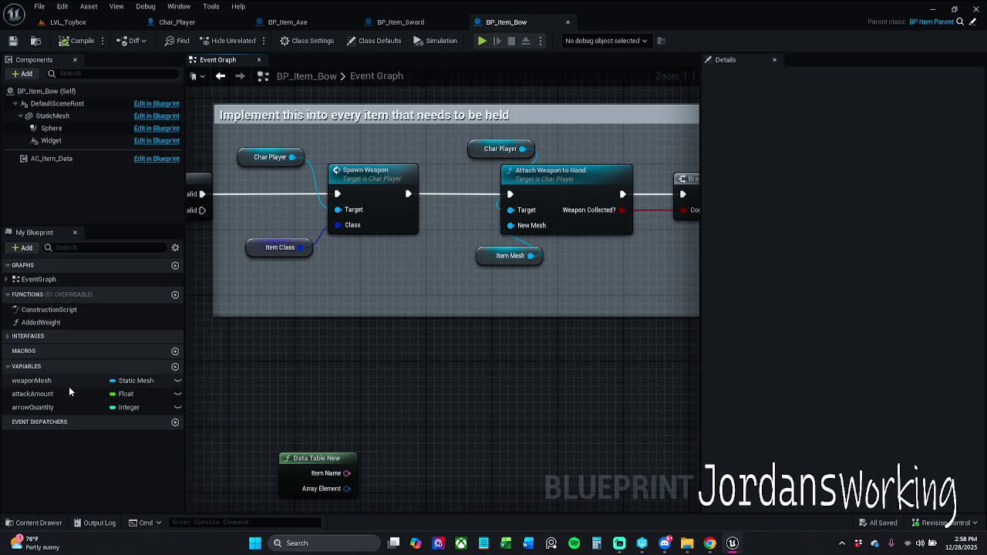
left_click(35, 380)
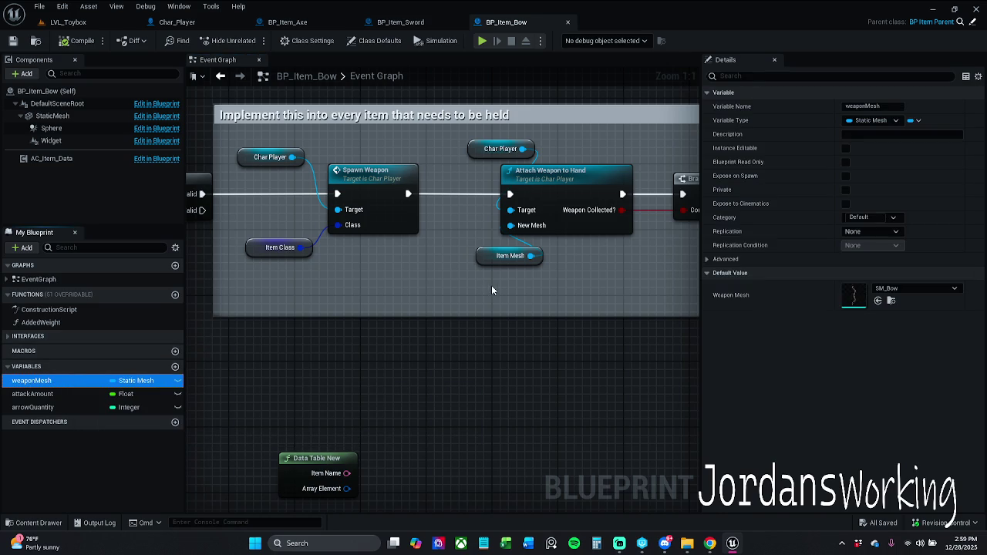
key("Delete")
left_click(77, 40)
left_click(12, 41)
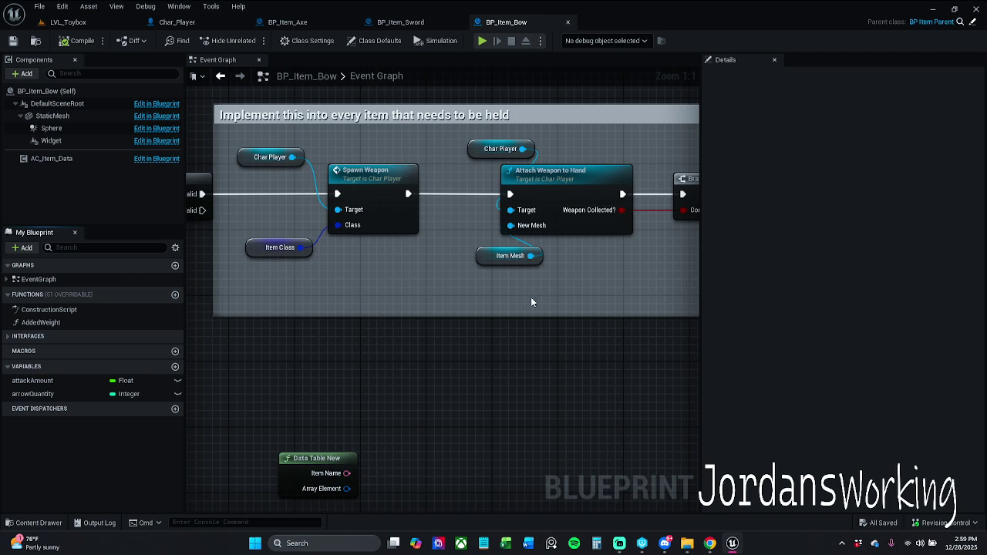
Rearrange the Event Graph, nudging the Char Player node and shifting the node group left, saving
left_click_drag(267, 158, 274, 157)
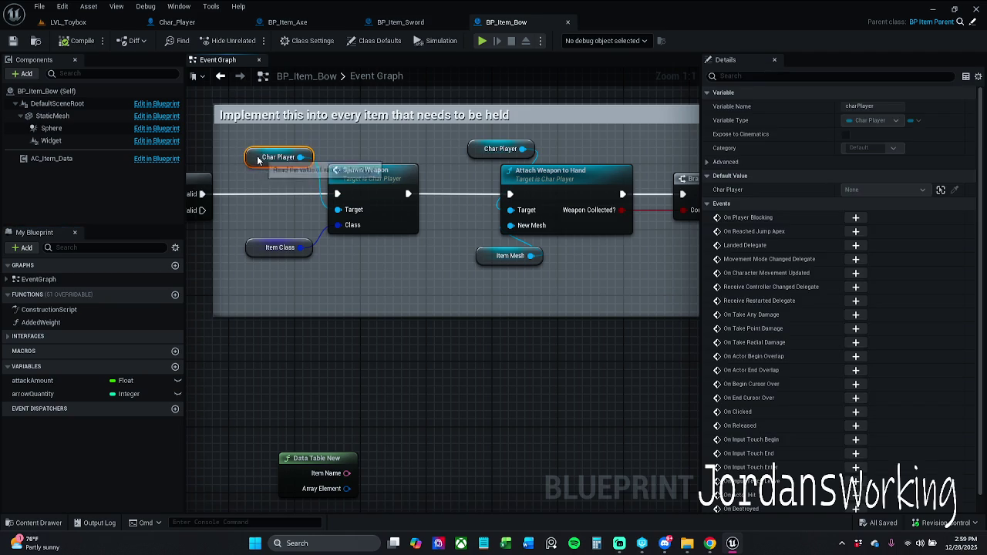
left_click(414, 304)
left_click(13, 40)
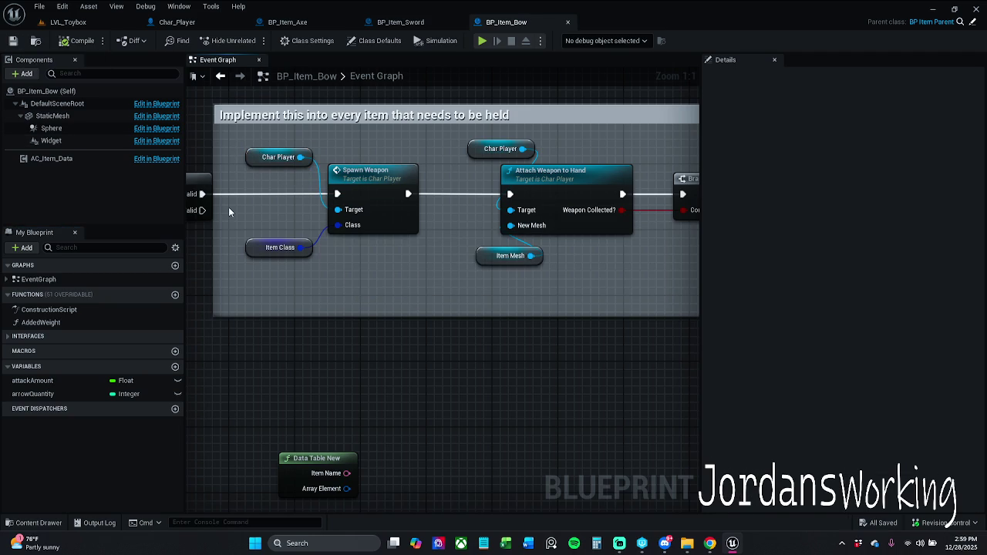
scroll(351, 277, "down", 3)
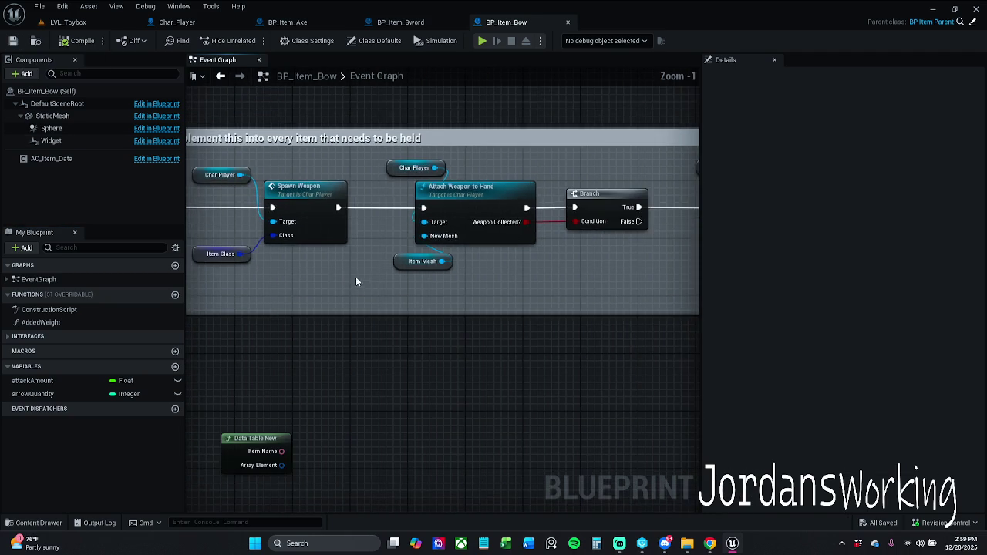
left_click_drag(564, 300, 188, 283)
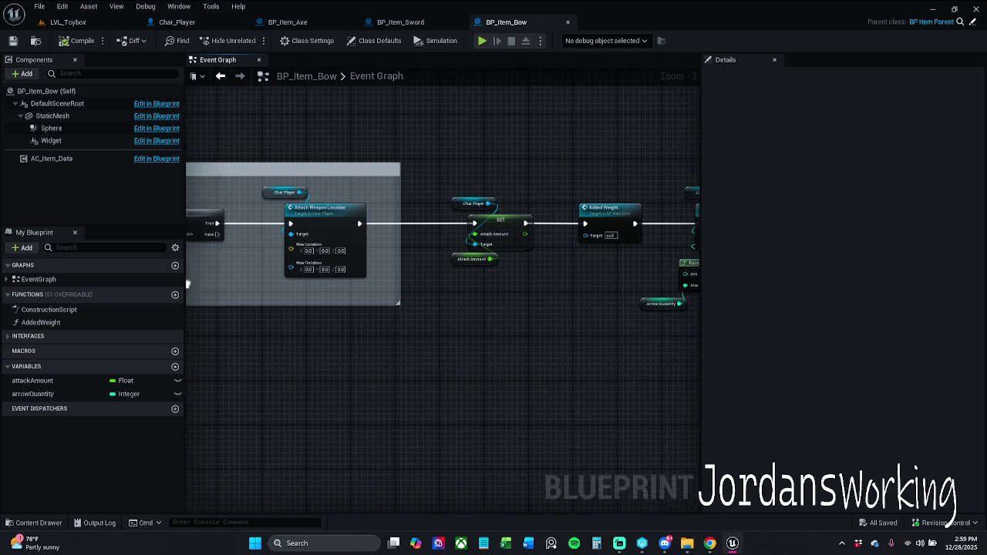
left_click_drag(441, 319, 295, 316)
mouse_move(304, 149)
left_mouse_down()
mouse_move(506, 278)
mouse_move(704, 356)
left_mouse_up()
left_click_drag(564, 364, 971, 377)
left_click_drag(541, 237, 517, 236)
left_click(563, 187)
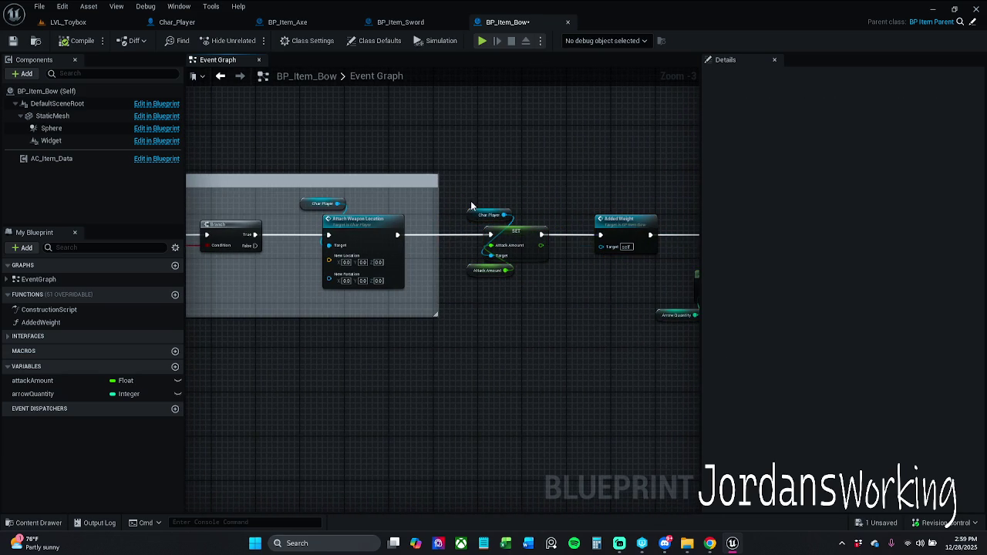
left_click(12, 40)
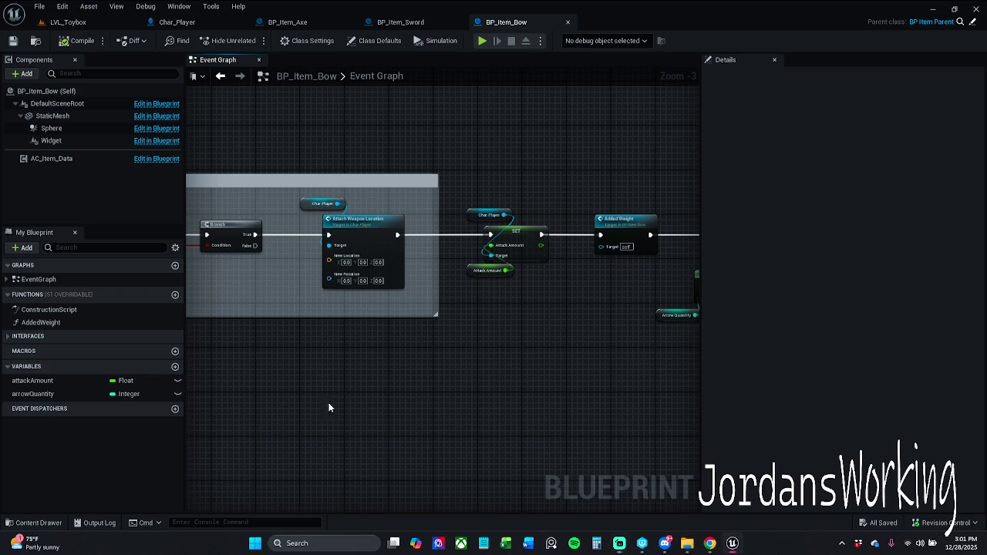
left_click_drag(329, 405, 354, 390)
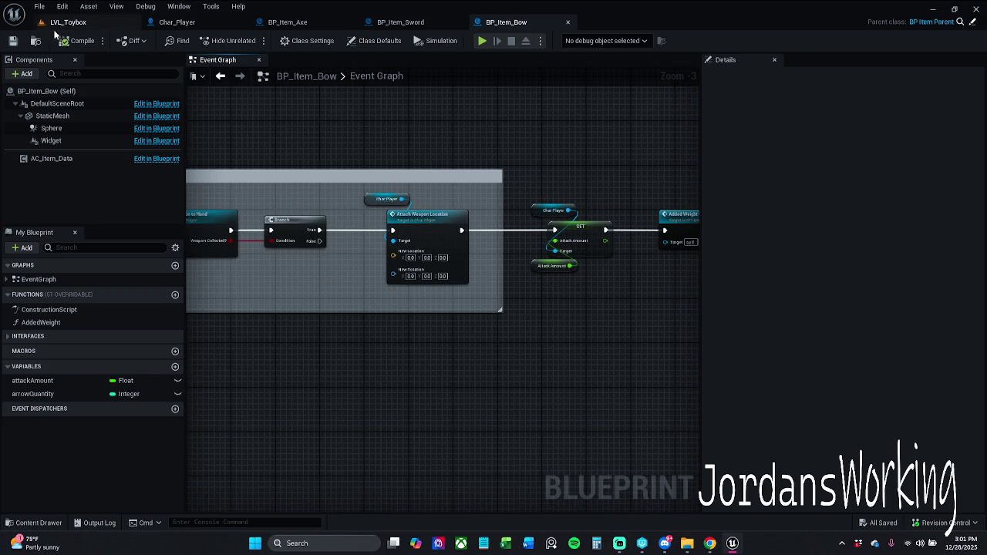
Play-test LVL_Toybox, gathering health and AOE potions and picking up the axe
left_click(67, 22)
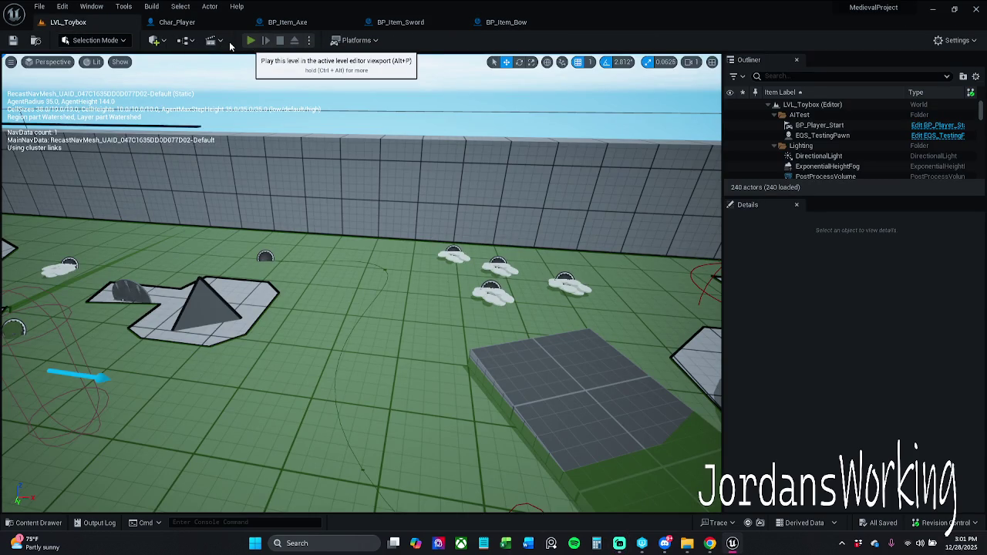
left_click(250, 40)
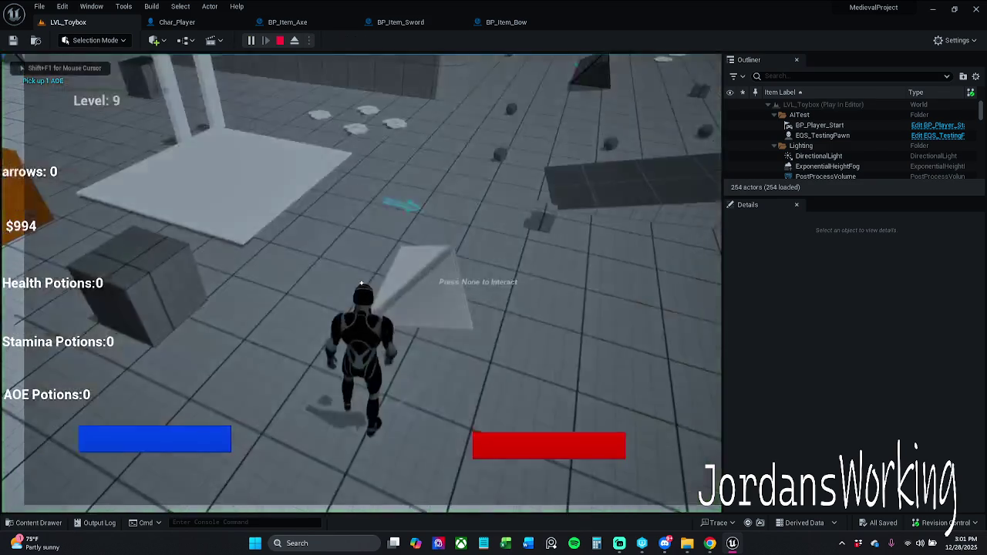
key("w")
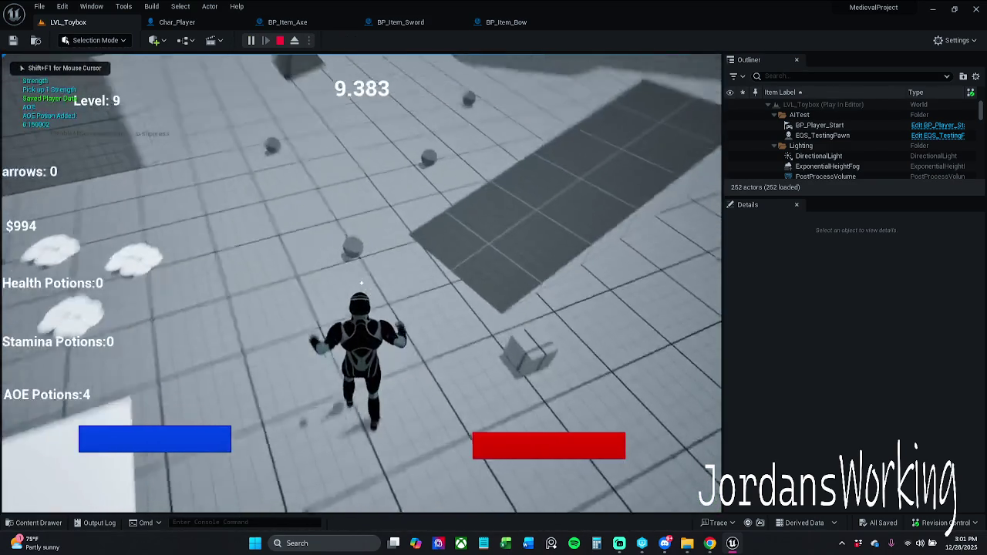
key("w")
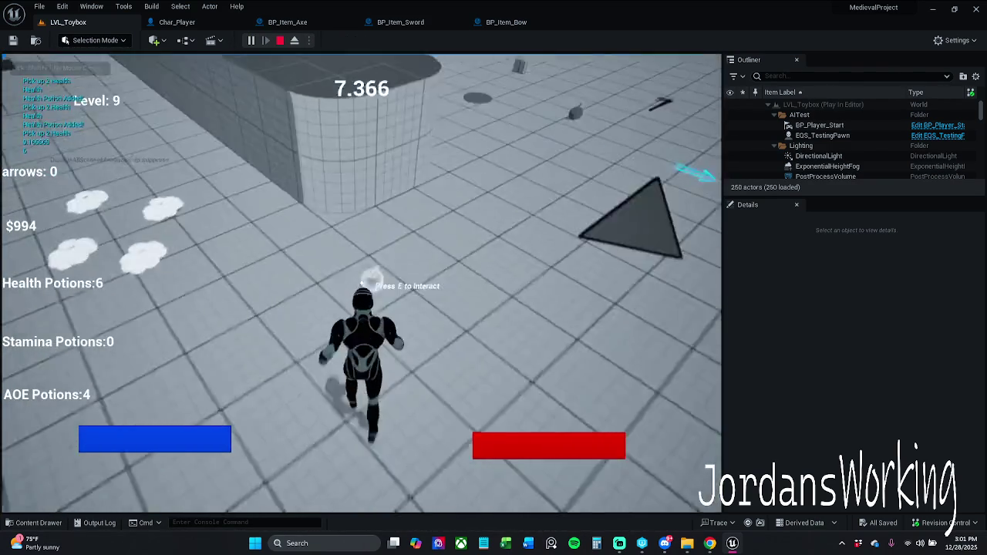
key("e")
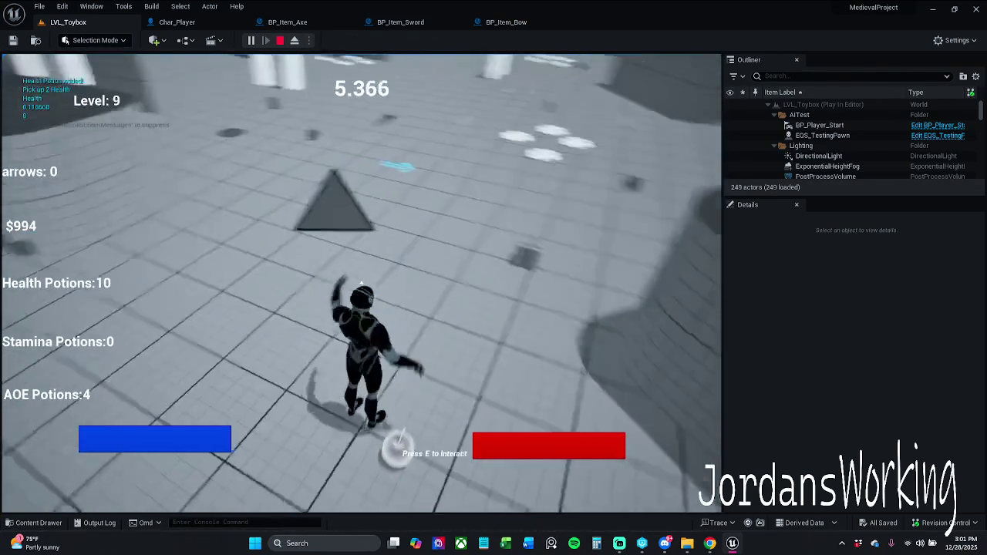
key("e")
key("w")
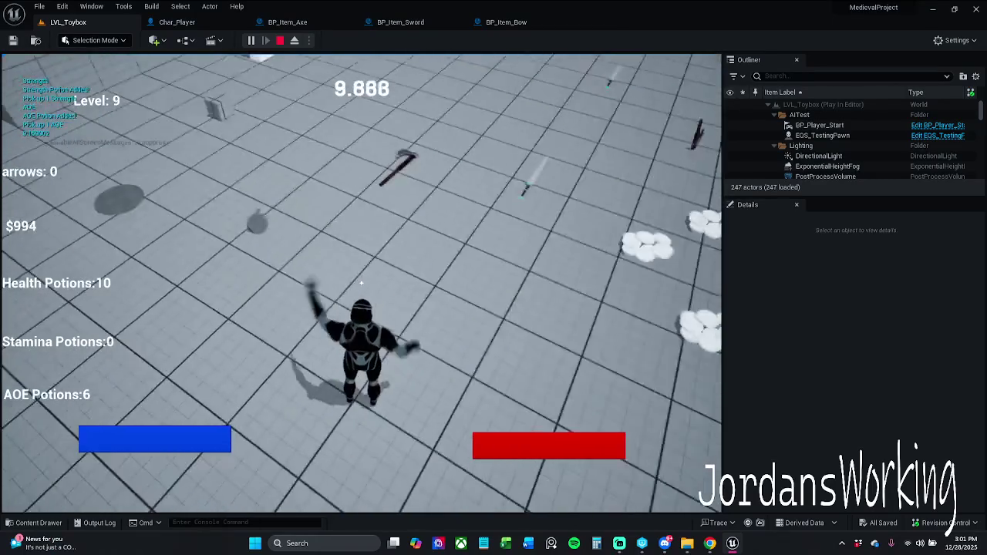
key("e")
key("e")
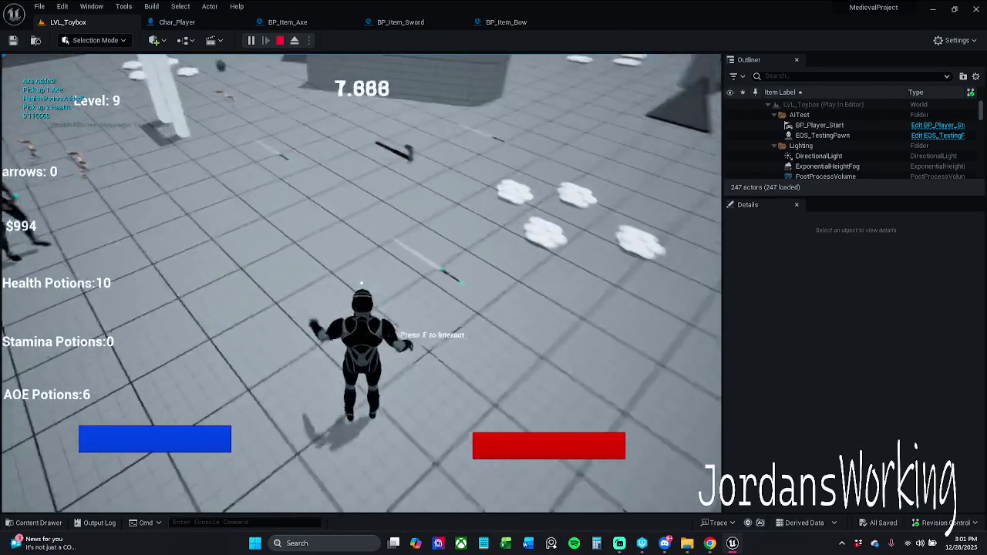
Pick up the sword, bow with 10 arrows, an AOE potion and a helmet, then stop
key("w")
key("w")
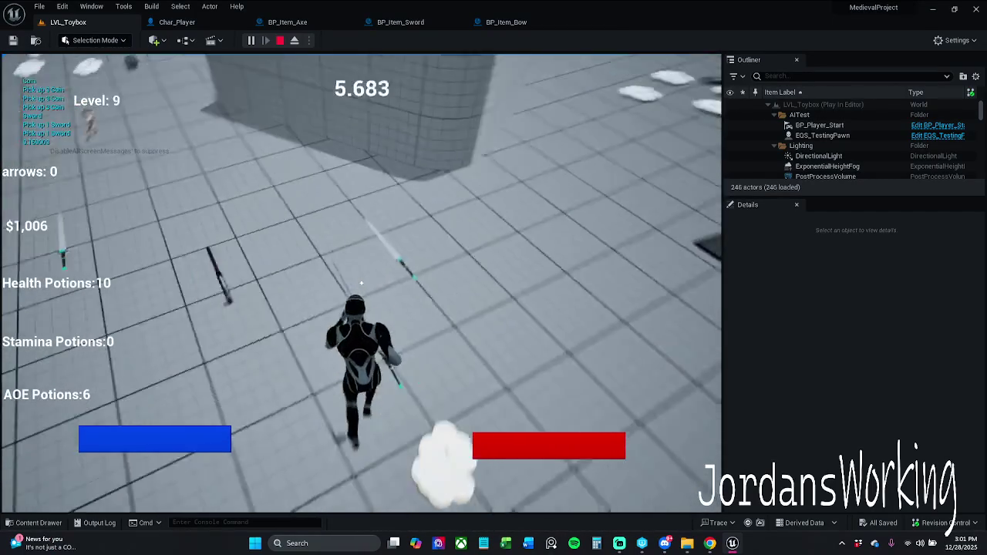
key("e")
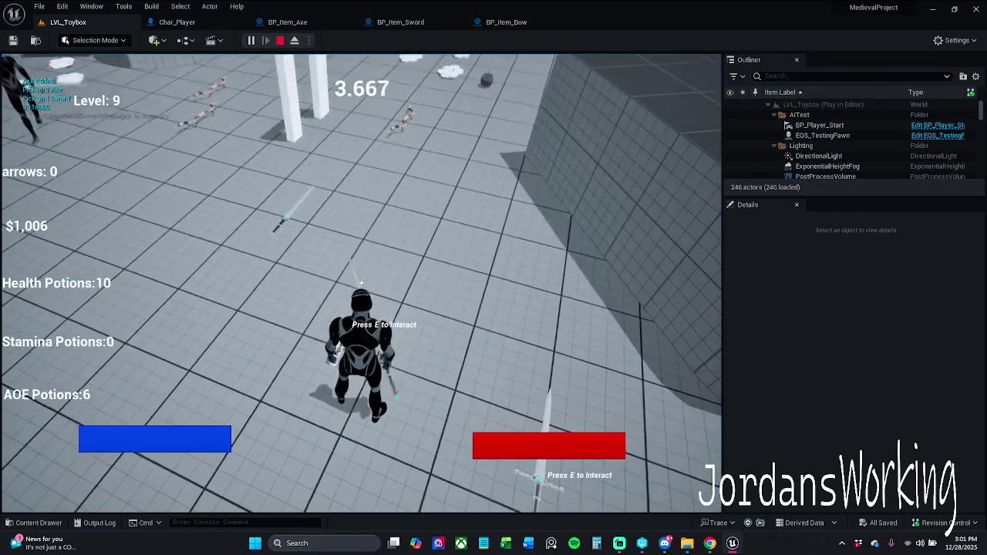
key("e")
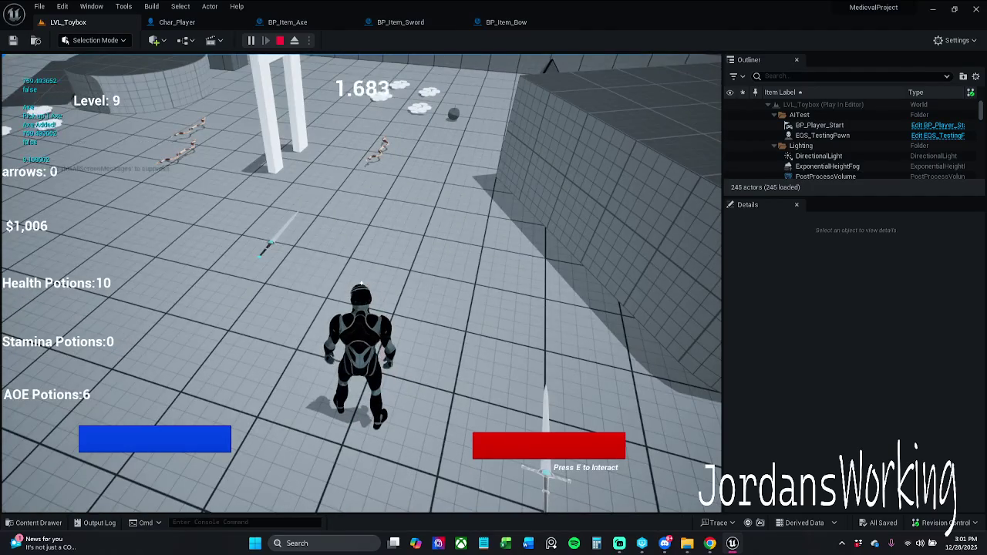
key("w")
key("e")
key("w")
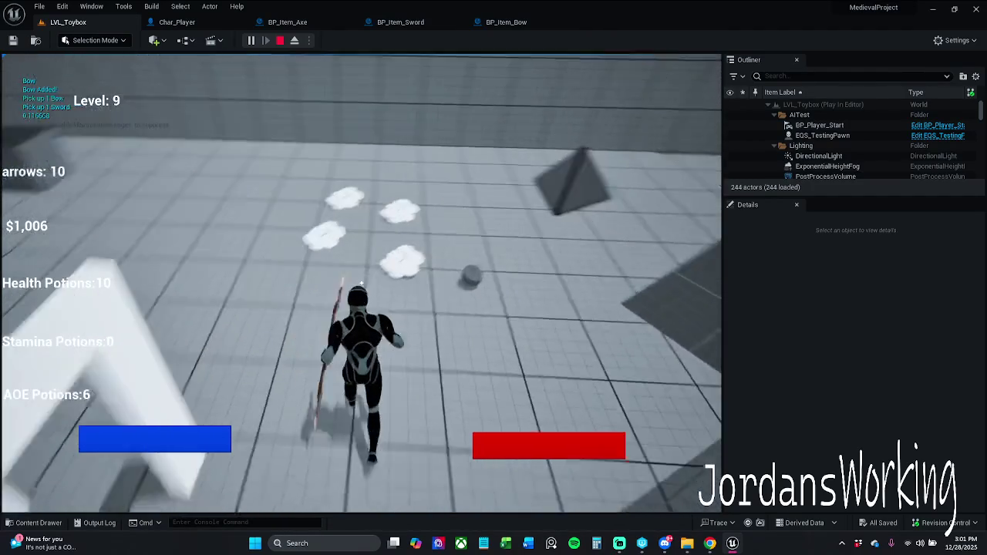
key("w")
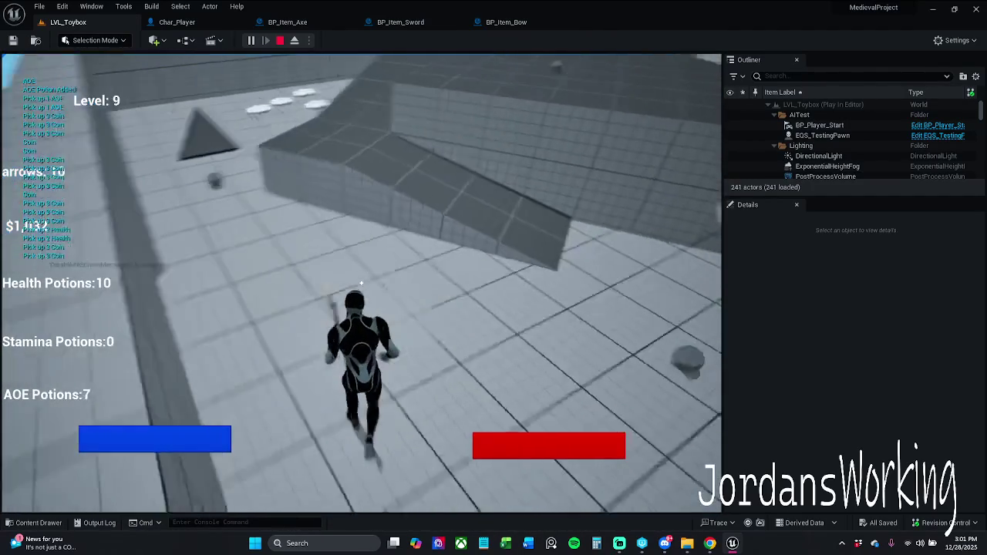
key("w")
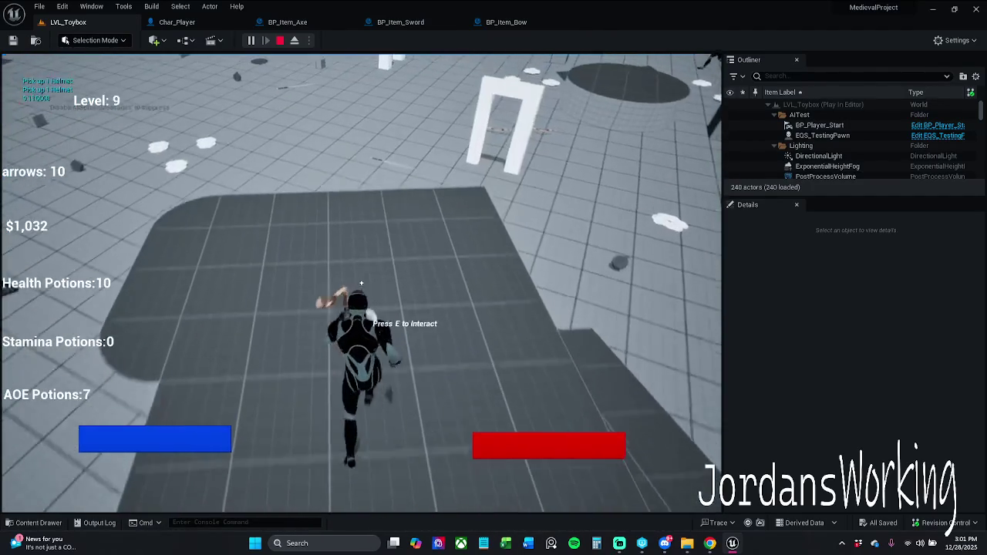
key("space")
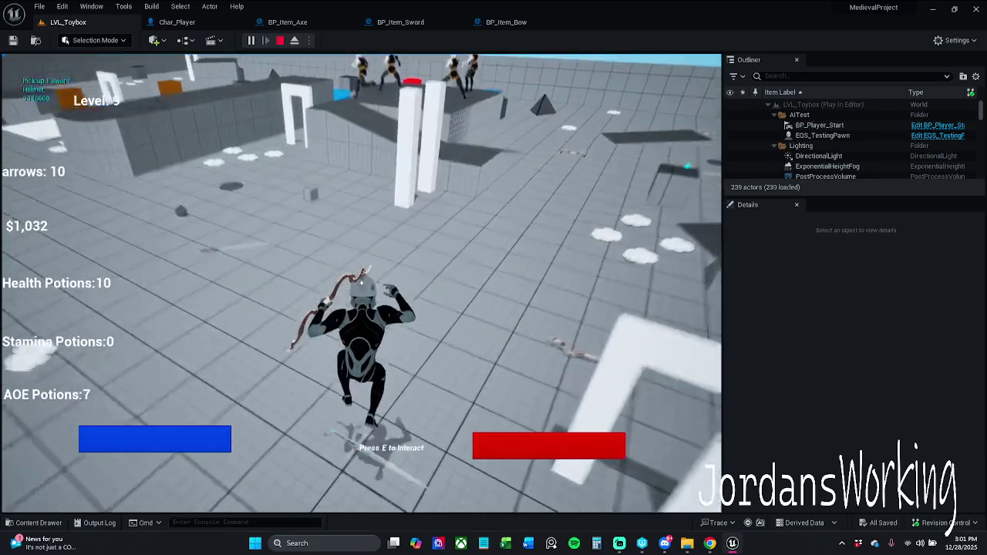
key("Escape")
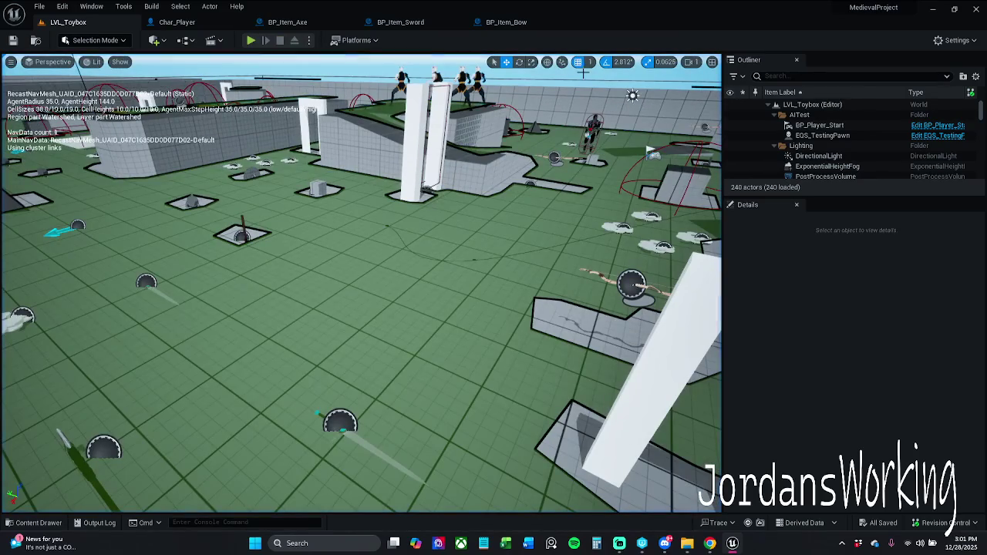
Browse Content/_MyContent/Blueprints/PlayerControllers in the Content Drawer and open PC_Story
left_click(194, 24)
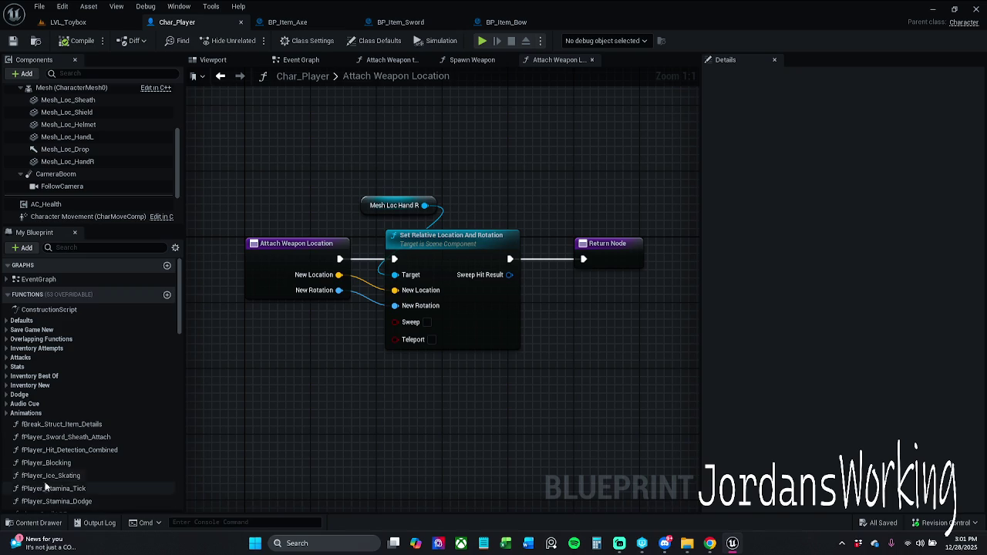
left_click(35, 523)
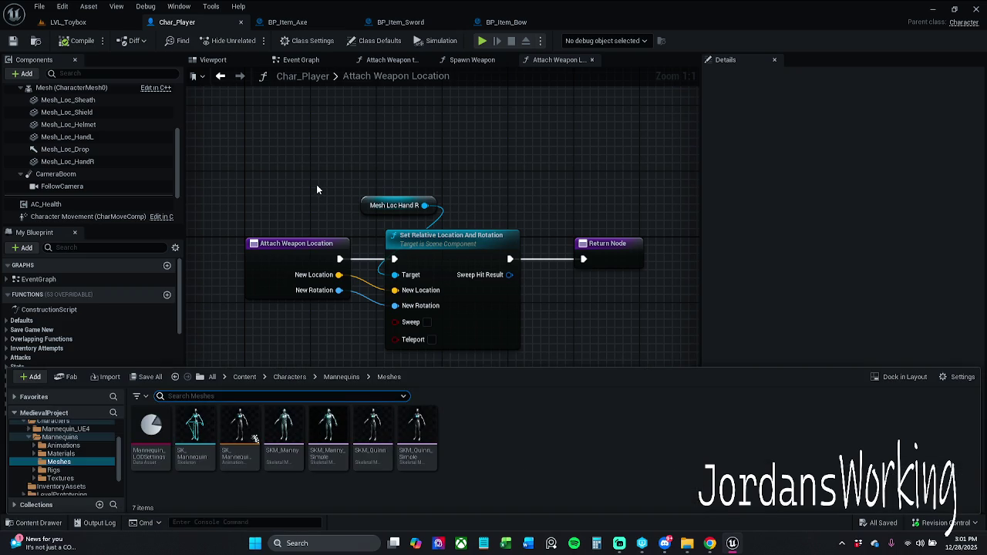
left_click(245, 378)
double_click(152, 444)
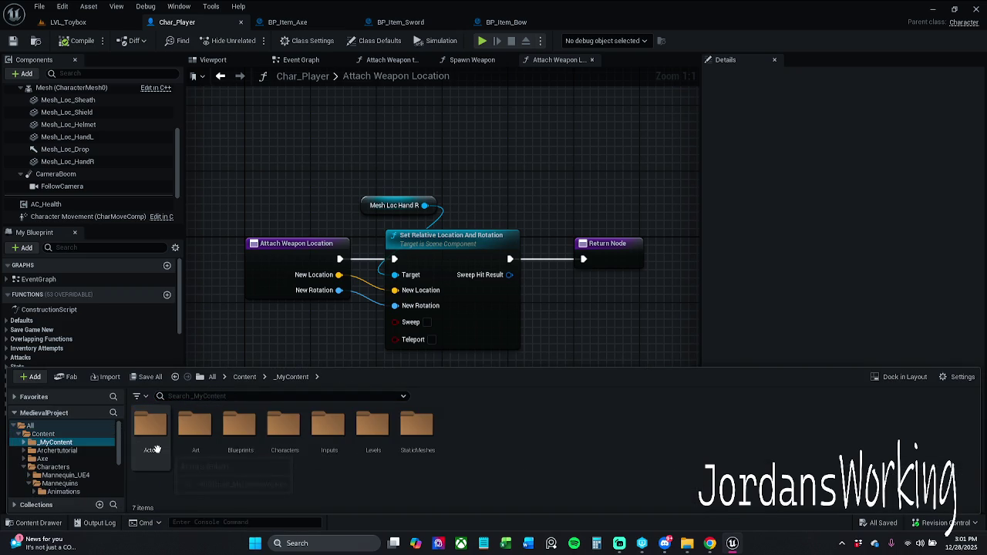
double_click(252, 458)
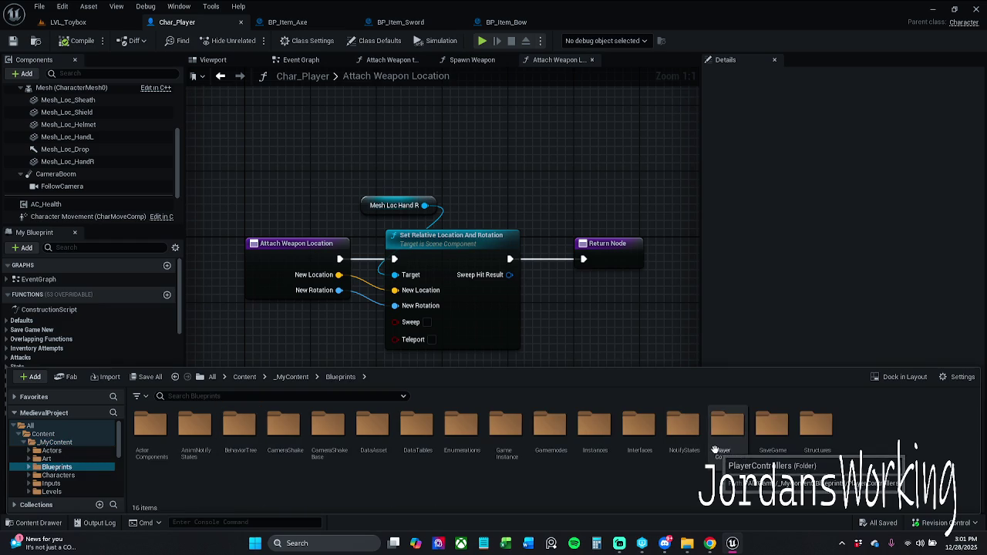
double_click(725, 439)
double_click(193, 451)
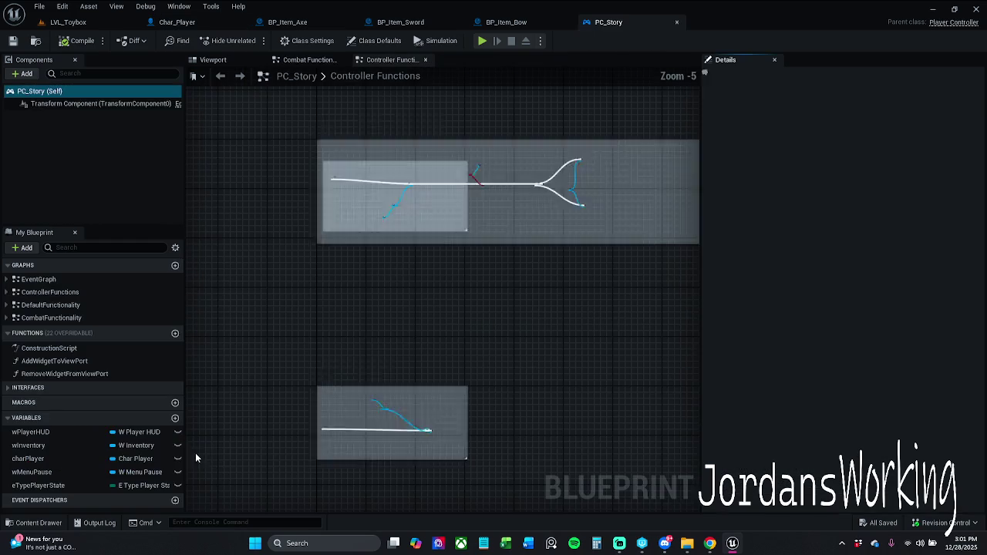
Rearrange the Char Player, Mesh Loc Hand R and Get World Transform nodes beside SpawnActor
scroll(368, 270, "down", 7)
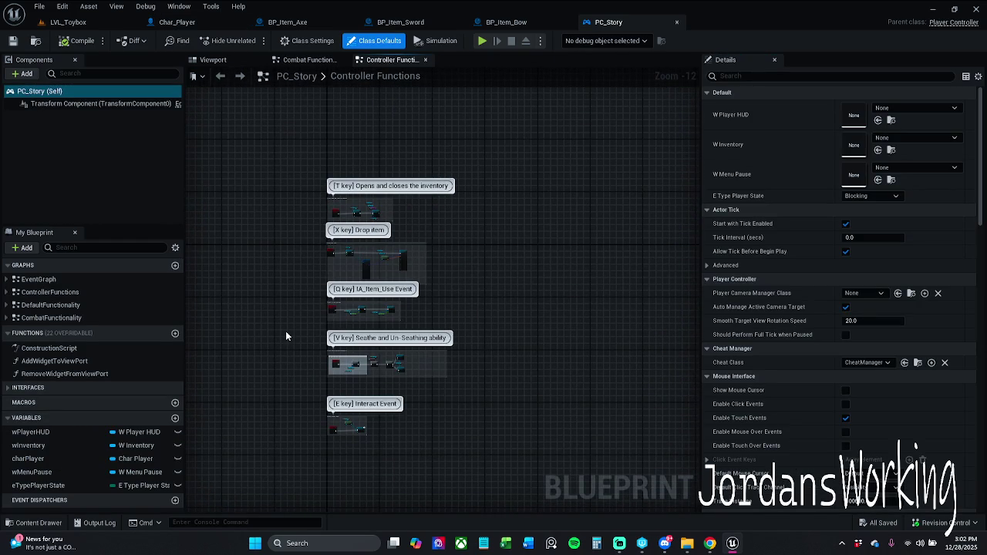
scroll(327, 258, "up", 11)
mouse_move(450, 329)
left_mouse_down()
mouse_move(166, 328)
mouse_move(227, 321)
left_mouse_up()
mouse_move(467, 189)
left_mouse_down()
mouse_move(513, 306)
mouse_move(491, 284)
left_mouse_up()
left_click(533, 363)
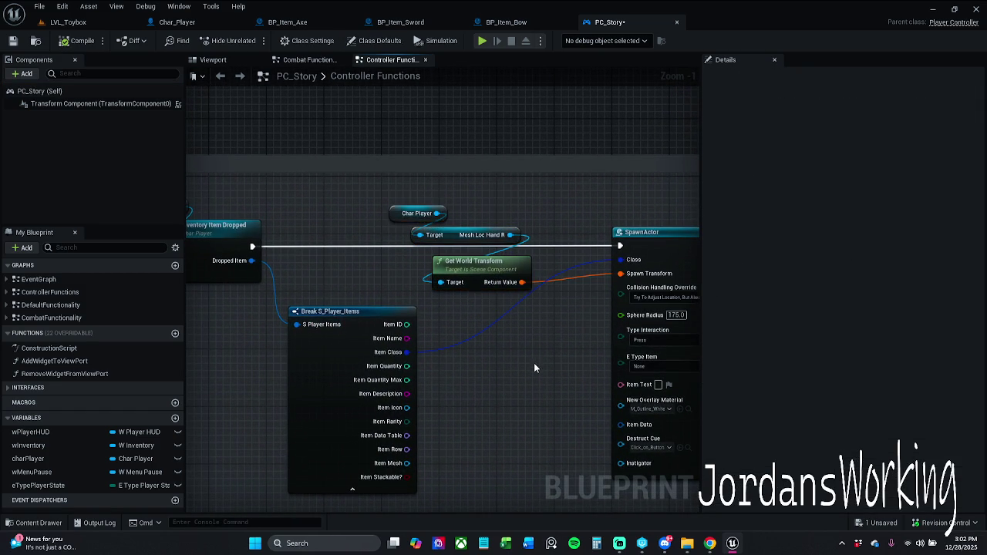
left_click_drag(534, 368, 422, 341)
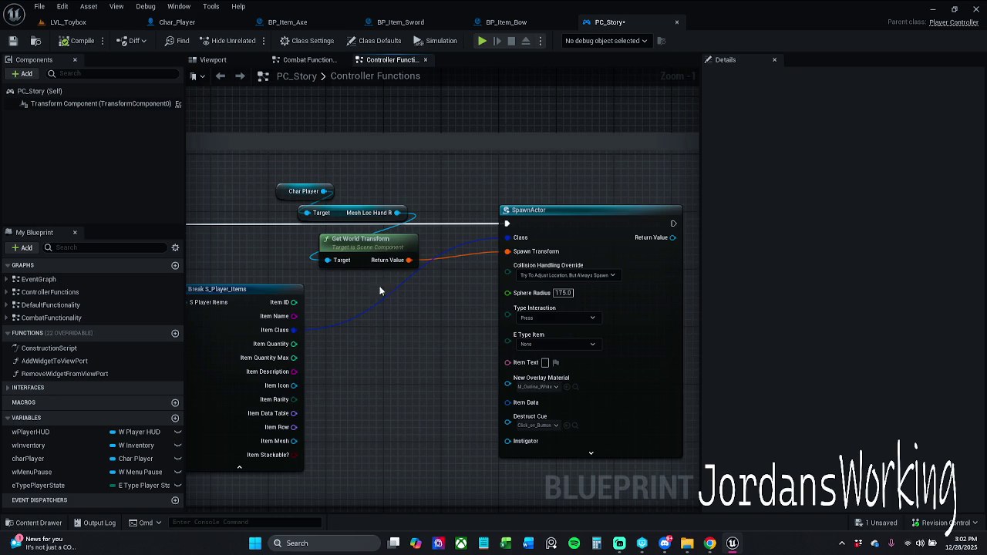
left_click_drag(363, 244, 362, 237)
left_click_drag(399, 345, 479, 357)
left_click_drag(378, 201, 452, 253)
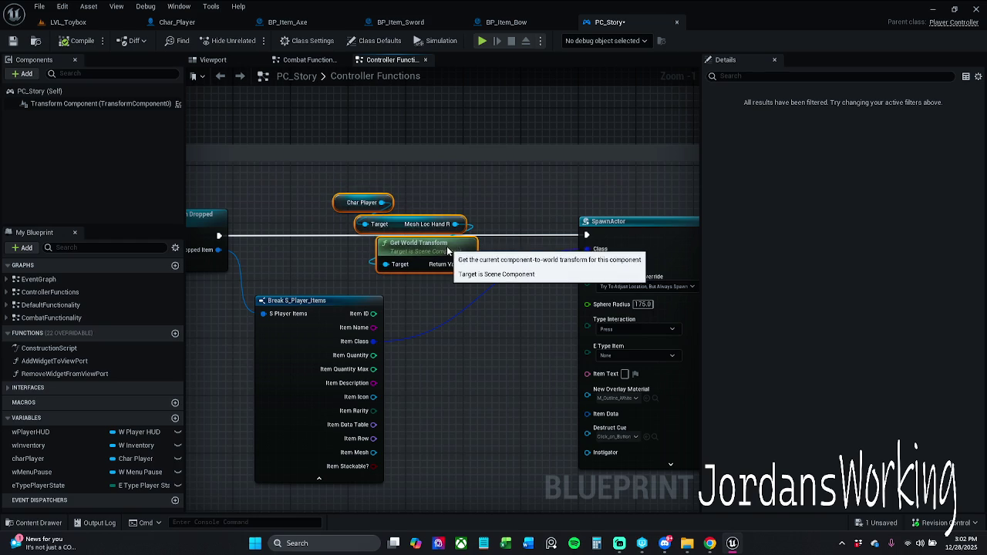
left_click(521, 344)
Pan back past Break S_Player_Items and open the F Player Inventory Item Dropped function
mouse_move(520, 352)
left_mouse_down()
mouse_move(410, 323)
mouse_move(476, 308)
mouse_move(554, 328)
mouse_move(475, 334)
left_mouse_up()
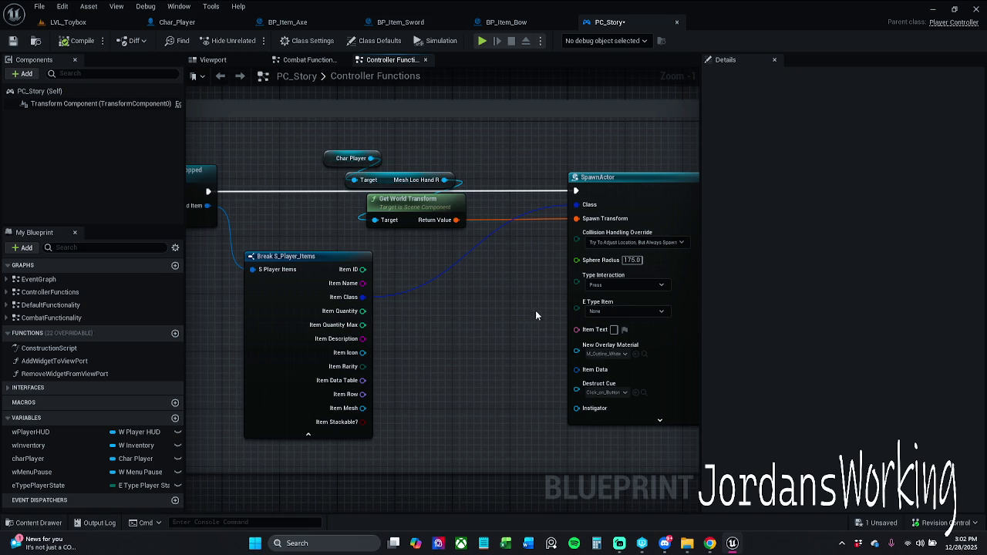
left_click_drag(535, 310, 433, 318)
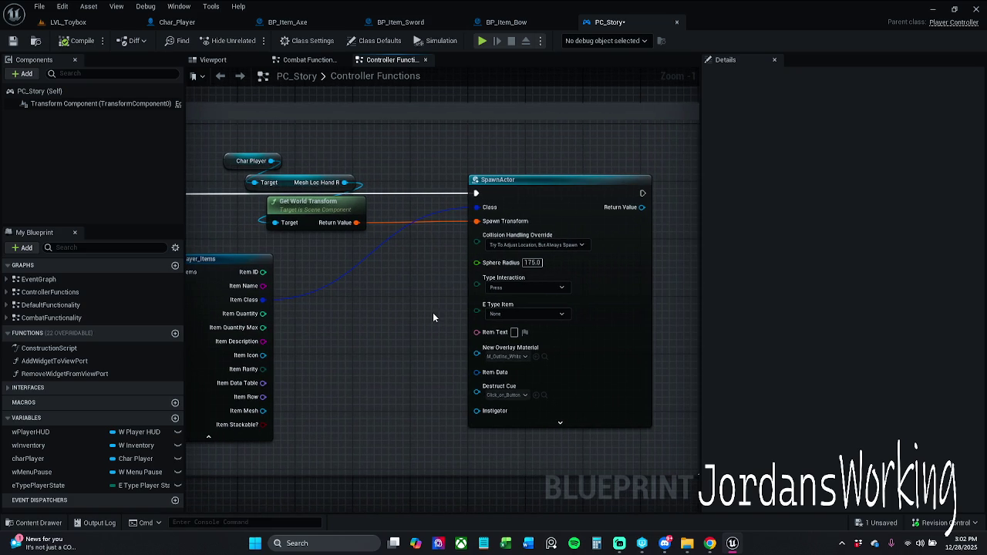
mouse_move(680, 292)
left_mouse_down()
mouse_move(545, 298)
mouse_move(683, 285)
mouse_move(938, 297)
left_mouse_up()
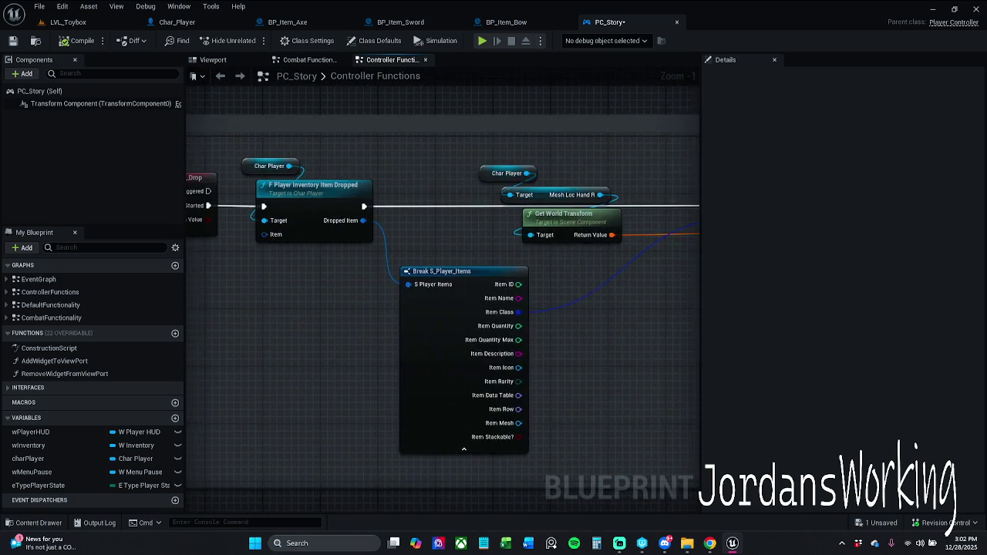
left_click_drag(568, 285, 656, 284)
double_click(403, 201)
scroll(310, 304, "up", 7)
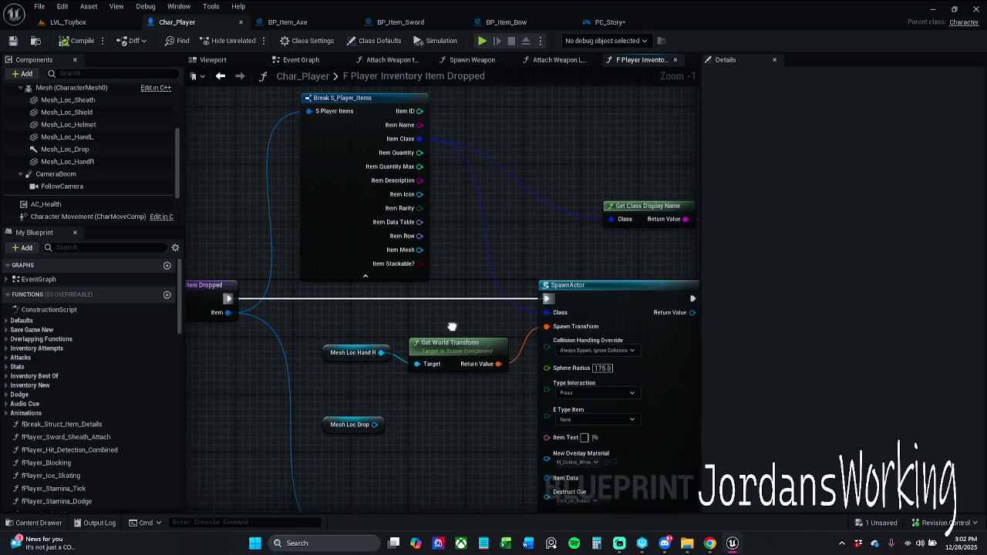
Browse the Content Drawer to the Blueprints > Structures folder
left_click_drag(452, 327, 455, 324)
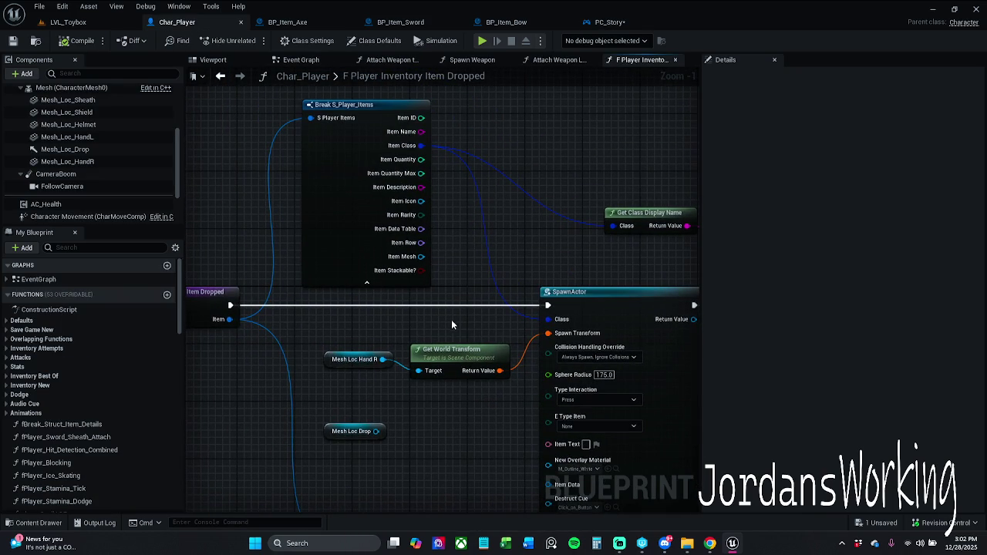
left_click_drag(521, 274, 413, 258)
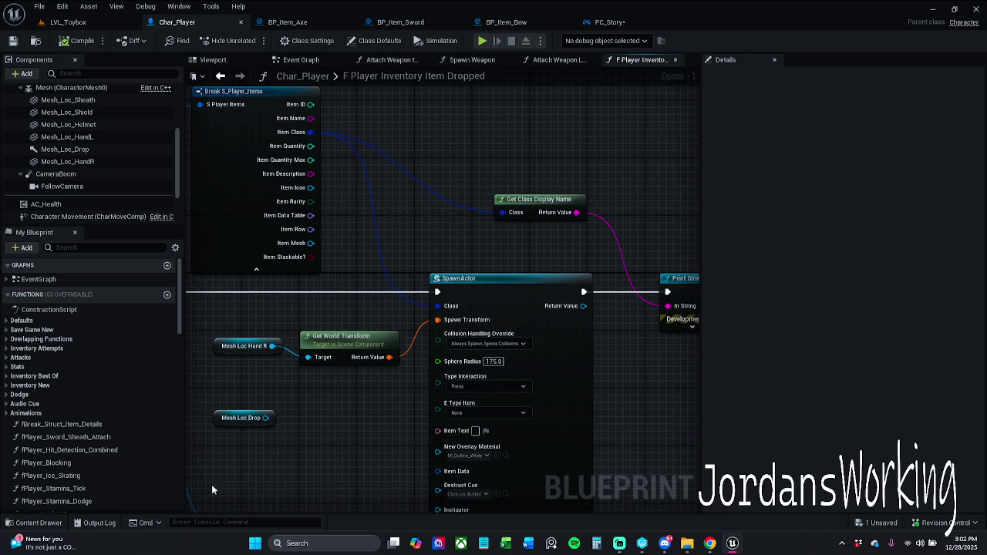
left_click(9, 522)
left_click(340, 377)
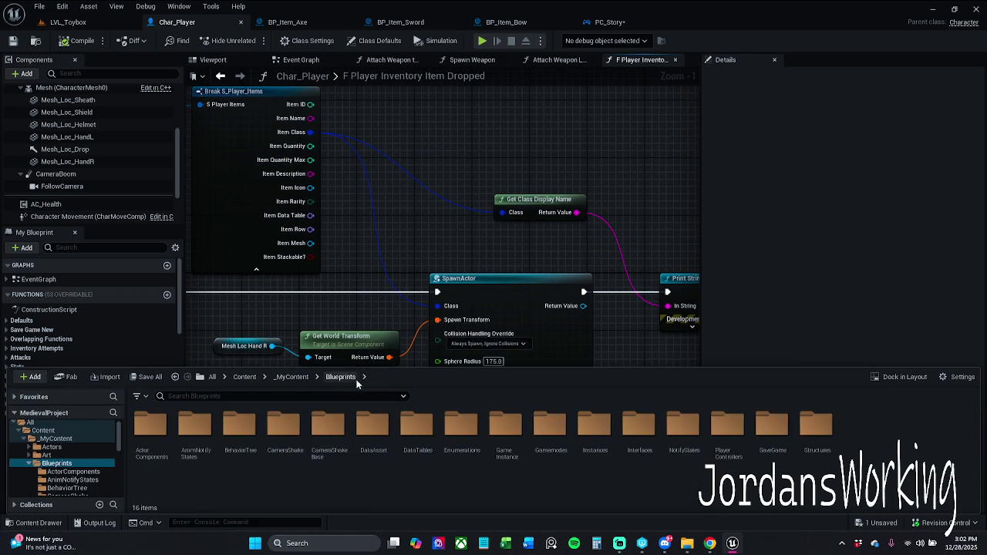
left_click(816, 432)
double_click(812, 433)
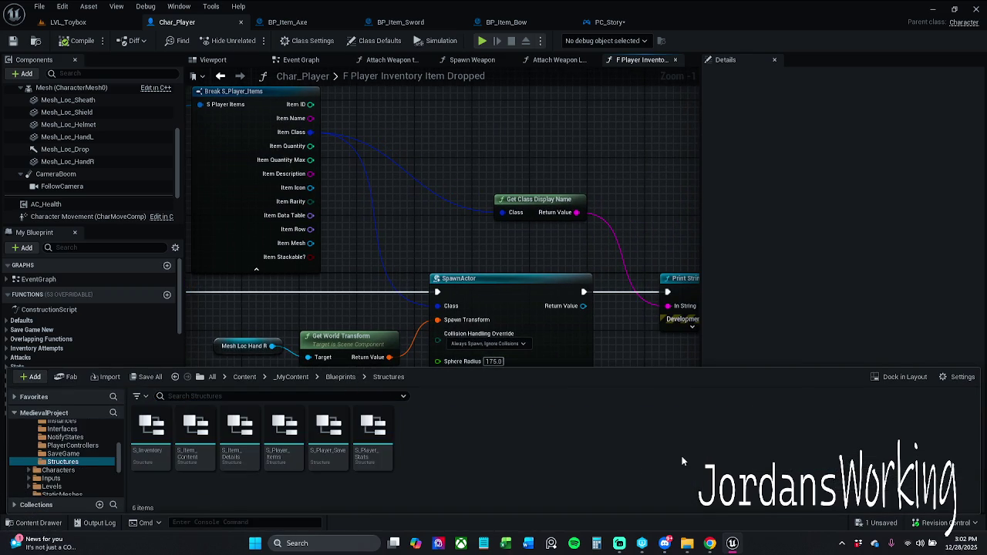
Inspect S_Player_Items default values, leaving itemRarity and itemClass as None, then close it
double_click(289, 448)
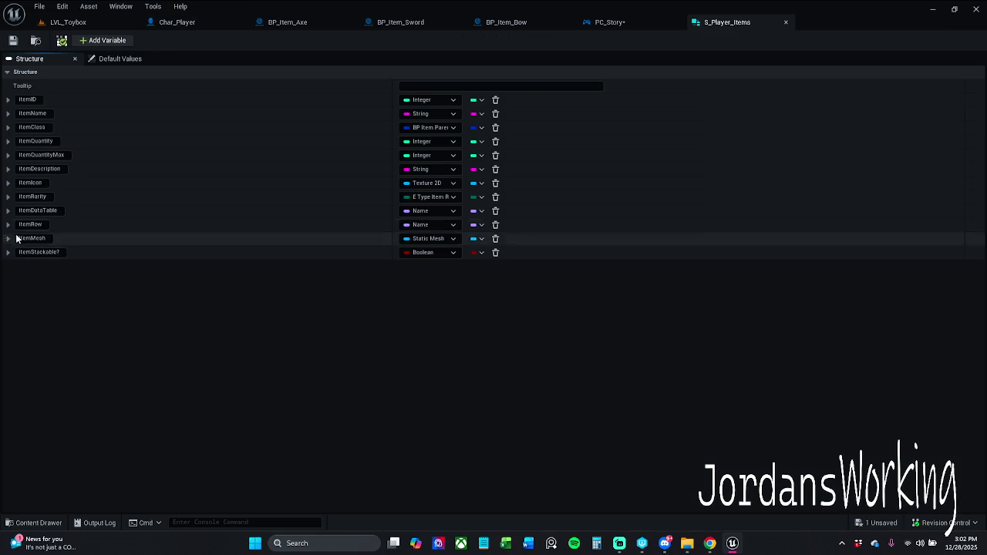
left_click(106, 58)
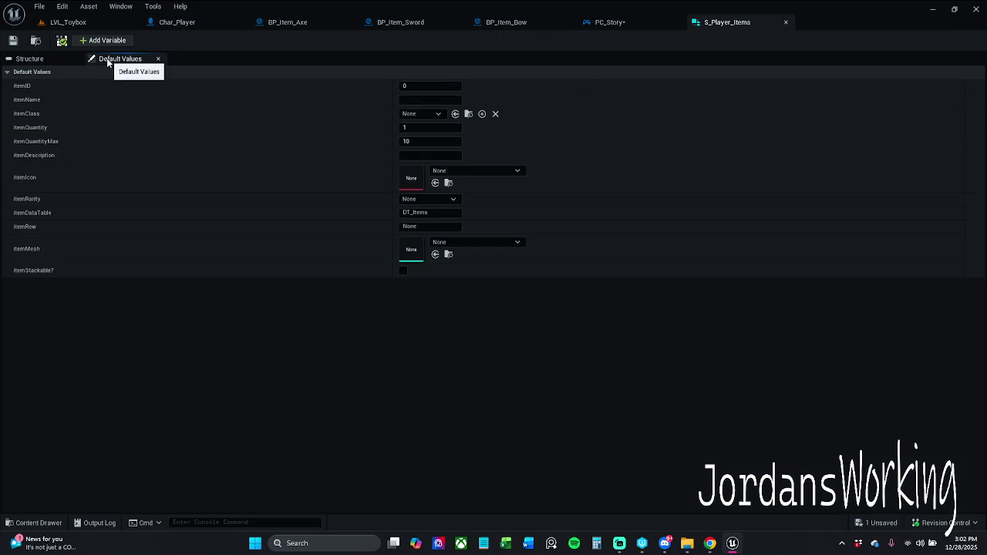
left_click(432, 199)
left_click(431, 199)
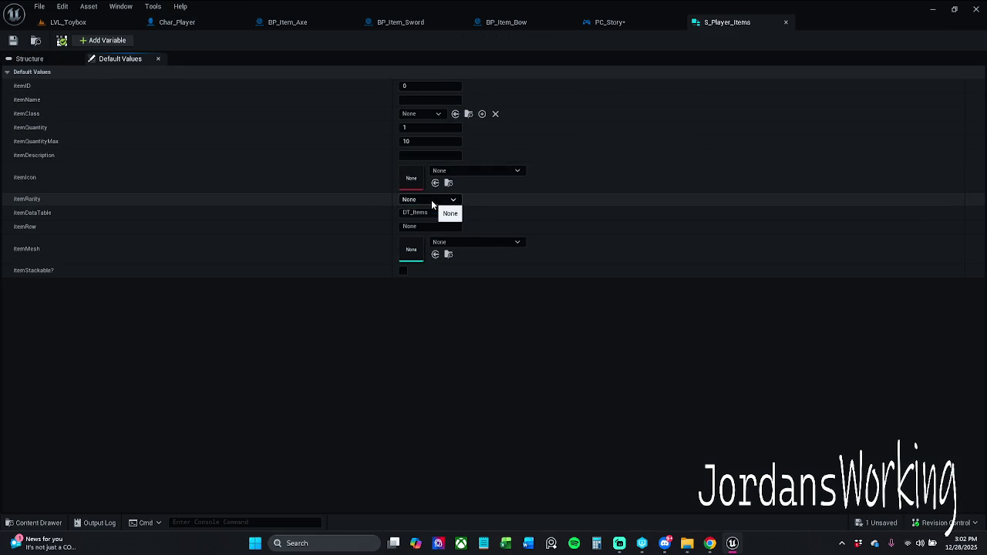
left_click(437, 114)
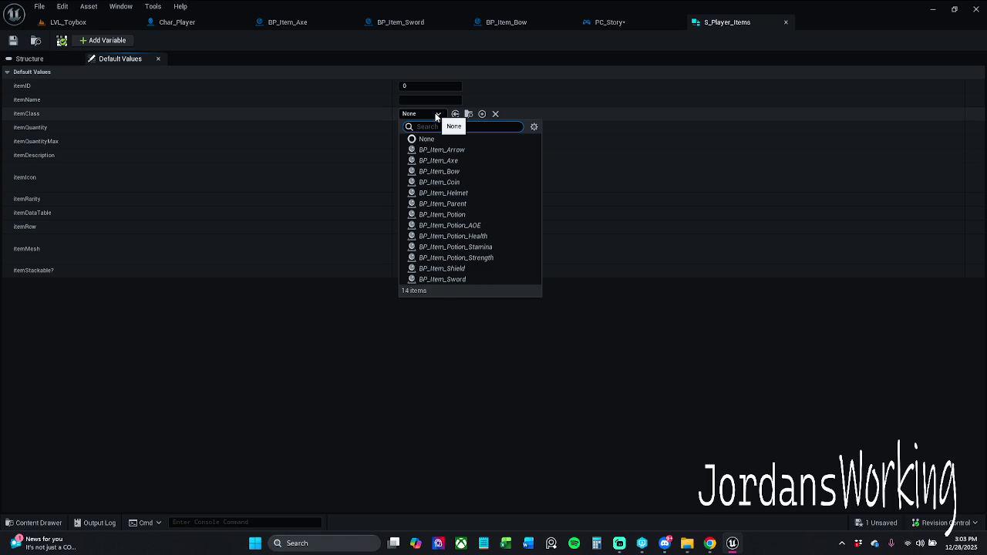
left_click(436, 114)
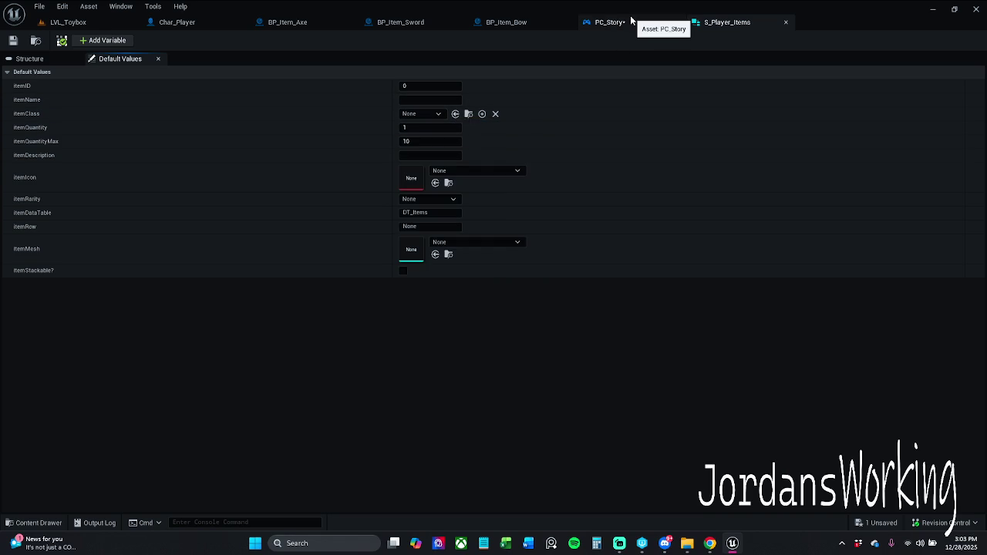
left_click(787, 24)
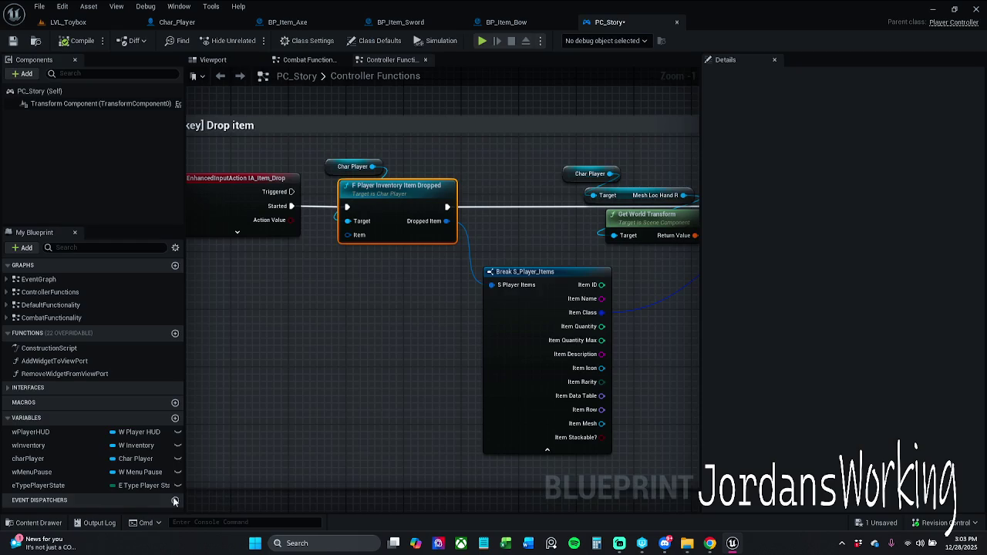
left_click(39, 523)
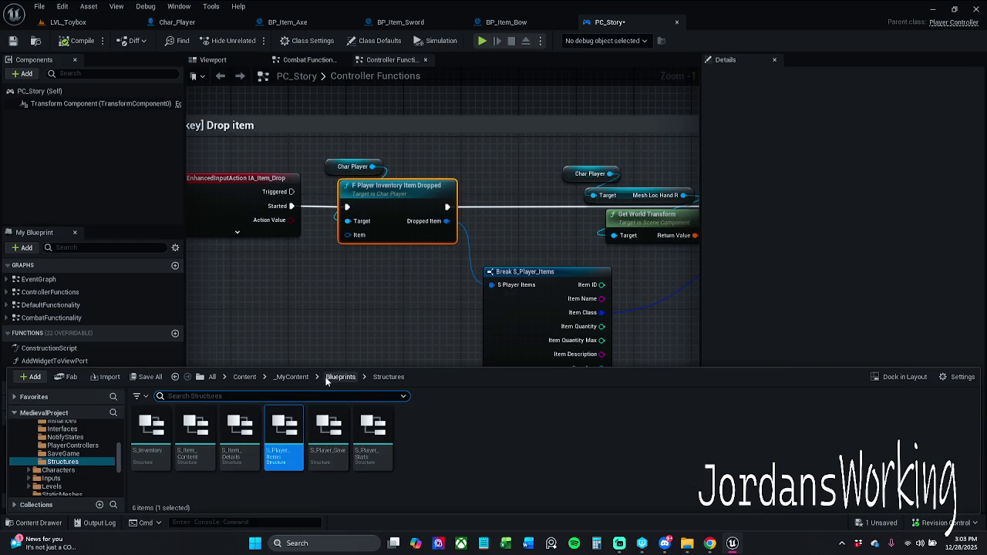
left_click_drag(394, 307, 319, 301)
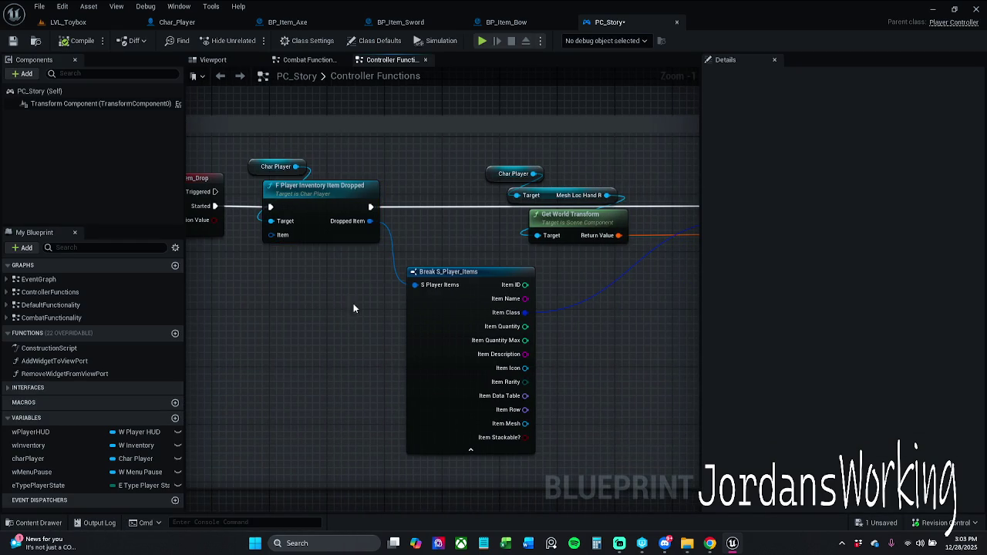
double_click(327, 206)
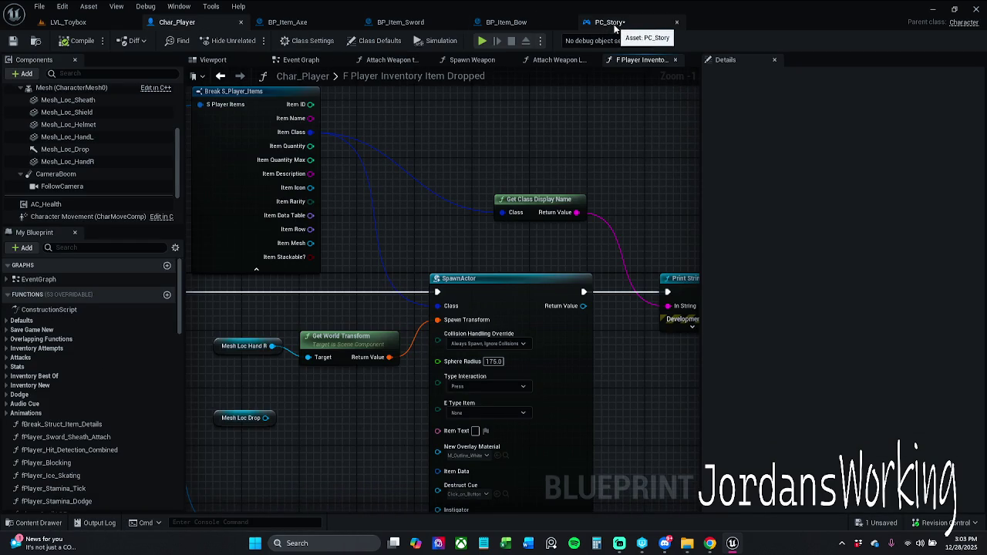
left_click_drag(632, 186, 298, 187)
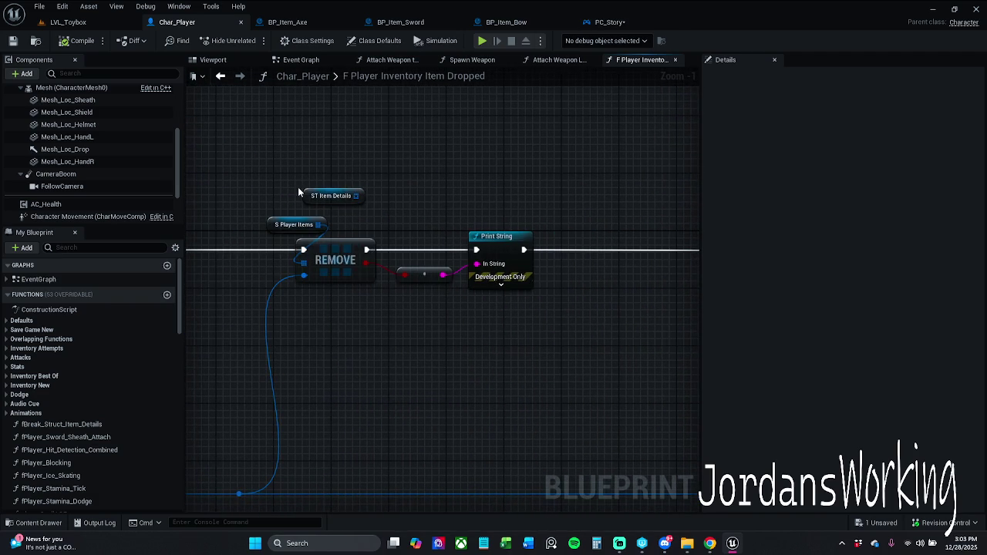
left_click(295, 224)
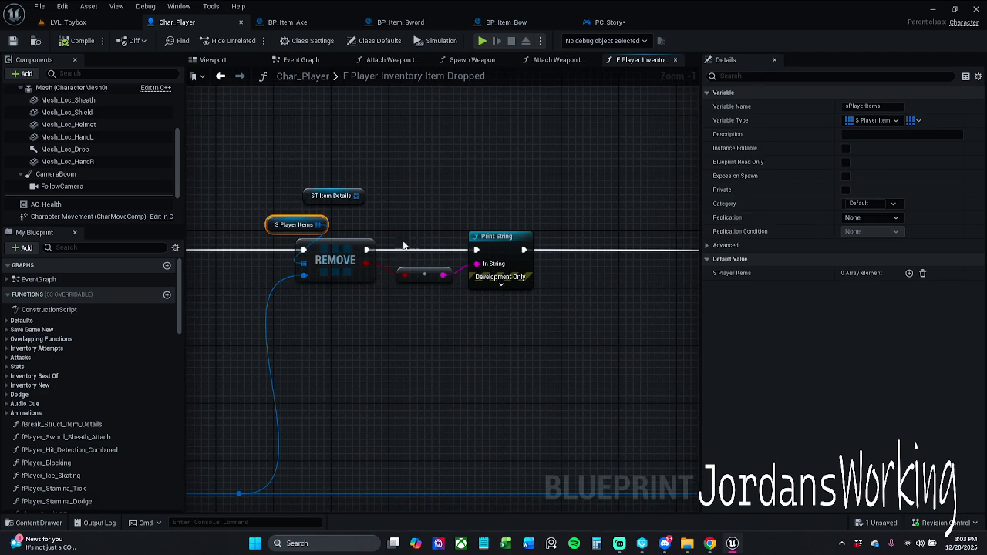
mouse_move(625, 324)
left_mouse_down()
mouse_move(468, 307)
mouse_move(260, 307)
mouse_move(216, 280)
mouse_move(496, 409)
mouse_move(503, 398)
mouse_move(456, 370)
left_mouse_up()
left_click(398, 193)
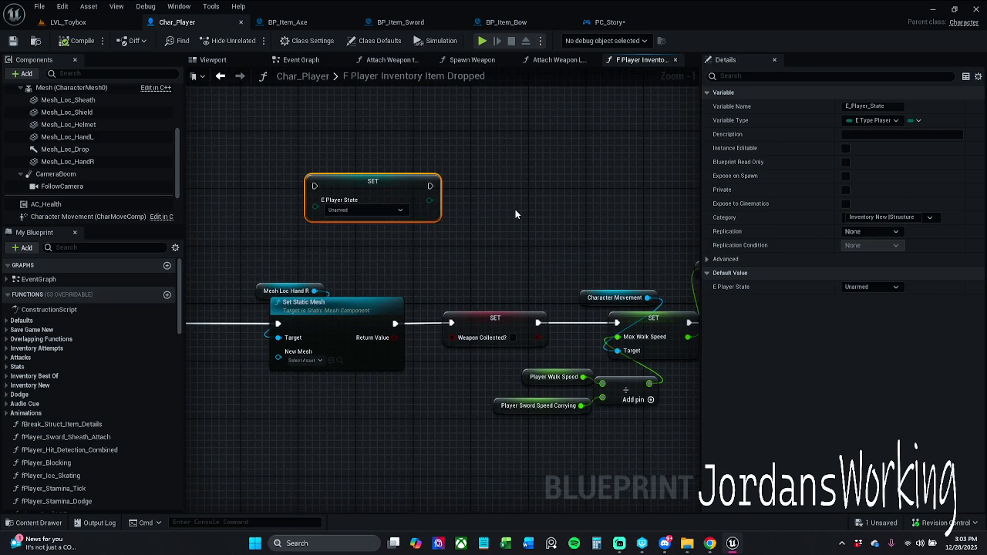
Delete the E Player State SET node plus the Print String and its reroute node
key("Delete")
mouse_move(420, 199)
left_mouse_down()
mouse_move(498, 223)
mouse_move(419, 190)
left_mouse_up()
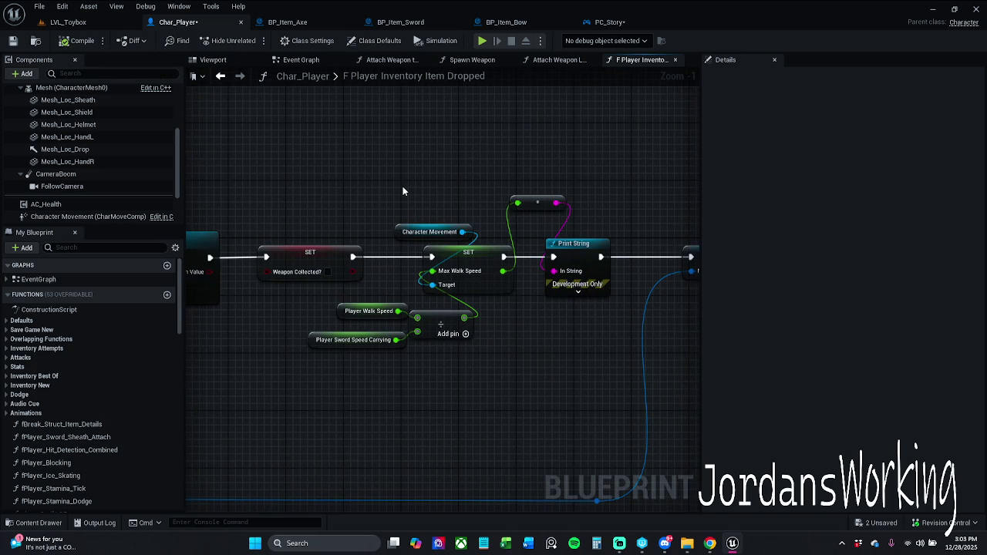
mouse_move(301, 223)
left_mouse_down()
mouse_move(604, 205)
mouse_move(348, 207)
left_mouse_up()
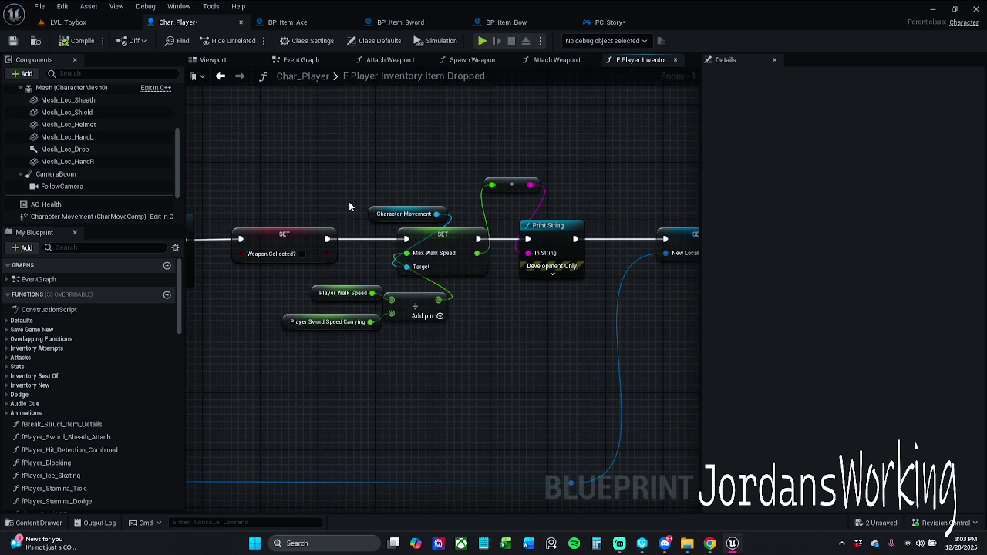
mouse_move(571, 179)
left_mouse_down()
mouse_move(381, 173)
mouse_move(542, 155)
mouse_move(986, 162)
mouse_move(461, 164)
left_mouse_up()
left_click_drag(369, 154, 452, 211)
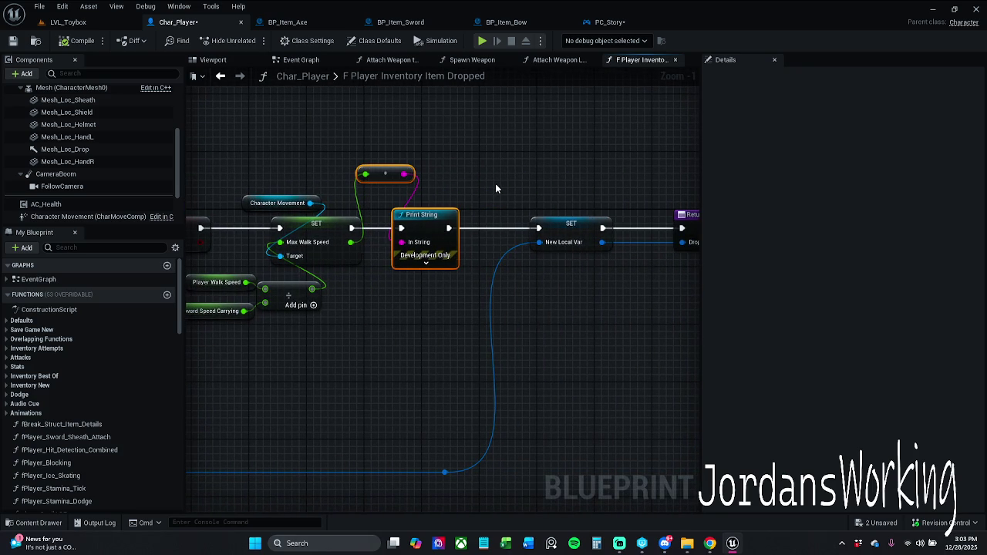
key("Delete")
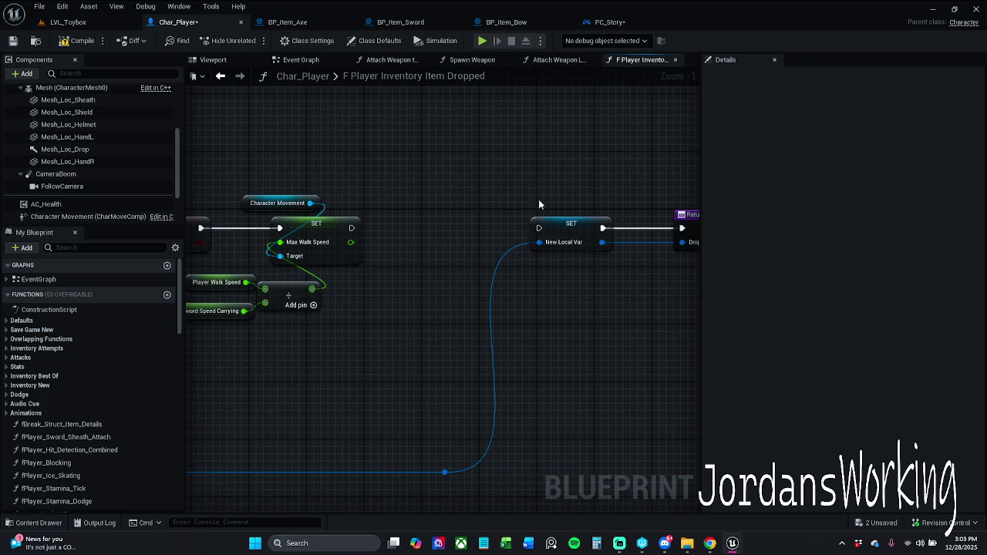
Wire the Max Walk Speed SET's execution into the SET New Local Var node
left_click_drag(538, 229, 351, 228)
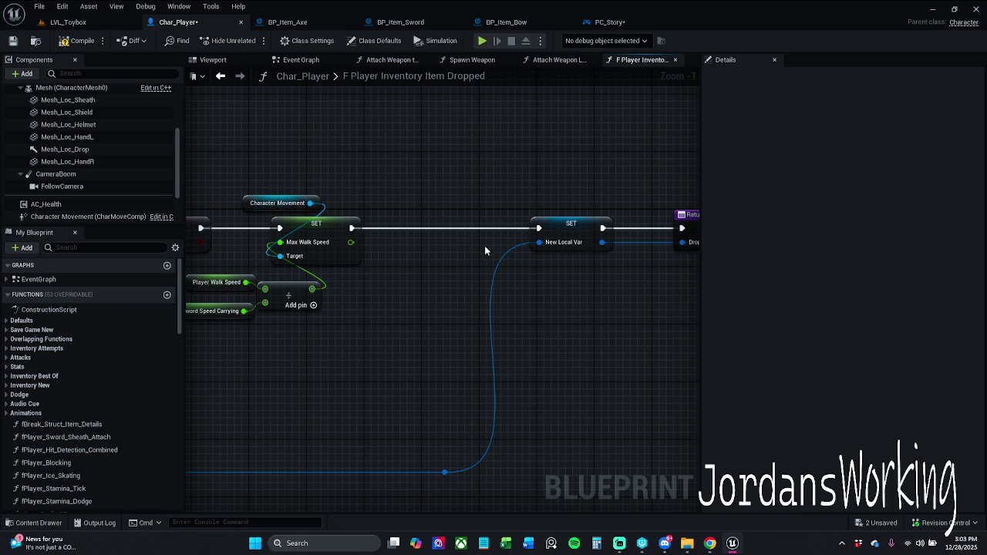
mouse_move(511, 281)
left_mouse_down()
mouse_move(304, 280)
mouse_move(446, 264)
left_mouse_up()
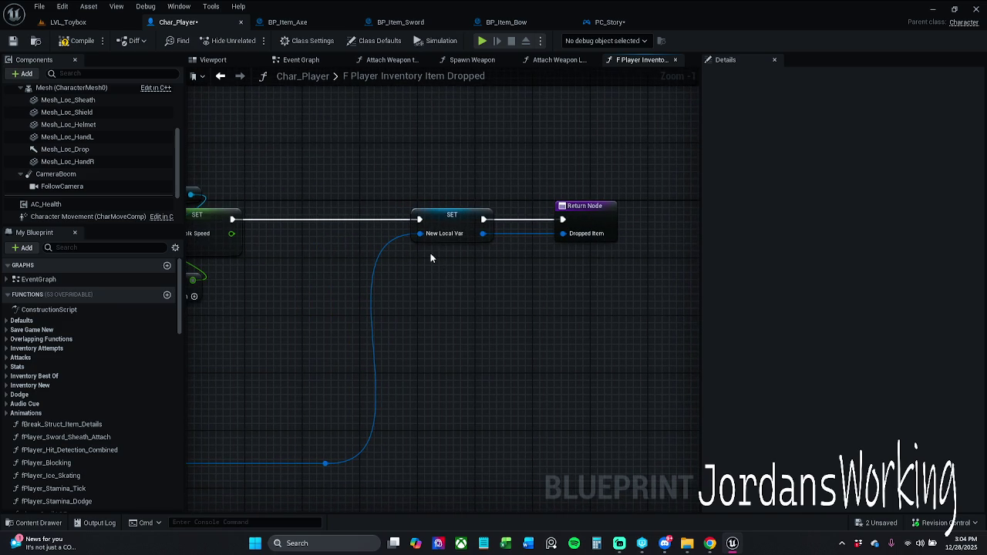
left_click_drag(360, 251, 499, 251)
left_click(590, 210)
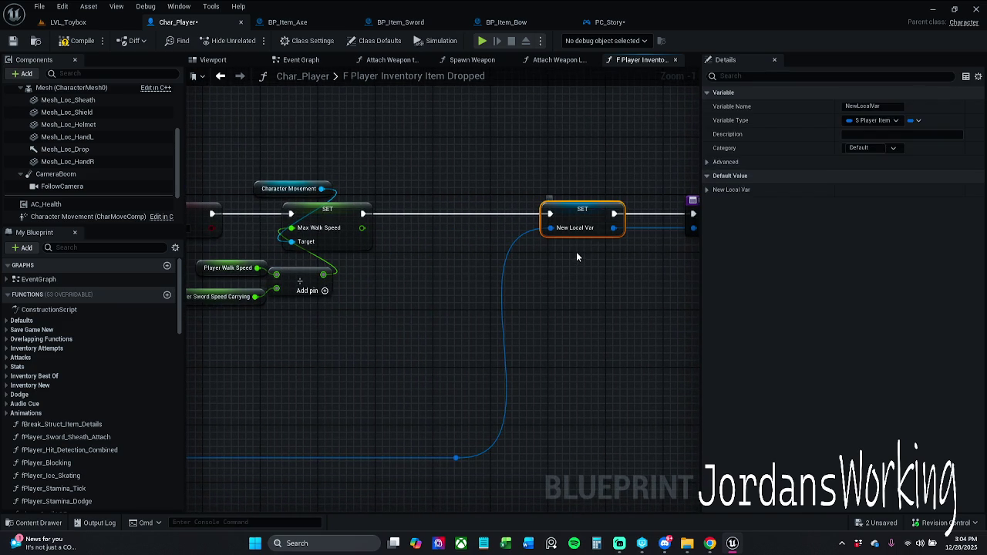
Check the New Local Var default, then compile and save Char_Player
left_click(706, 190)
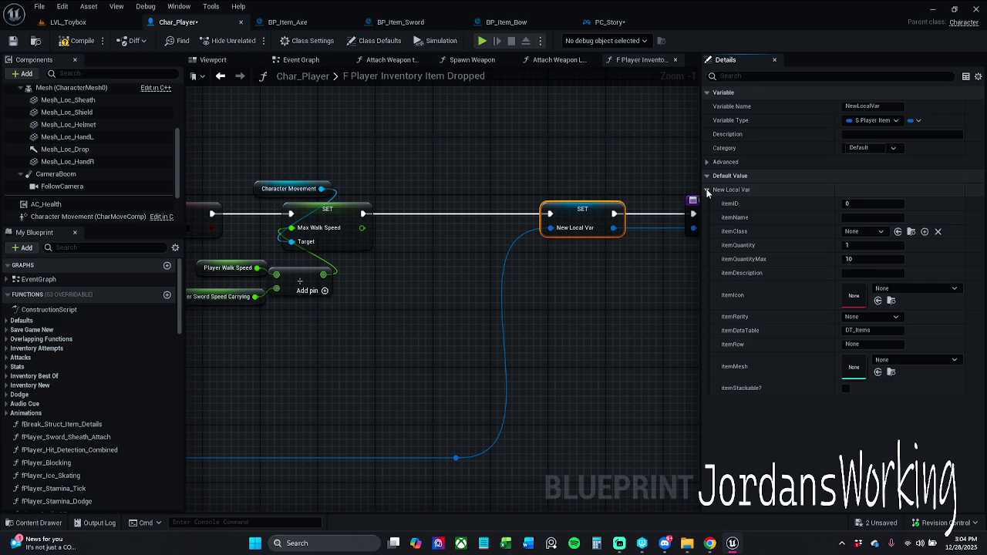
left_click(707, 190)
left_click(77, 40)
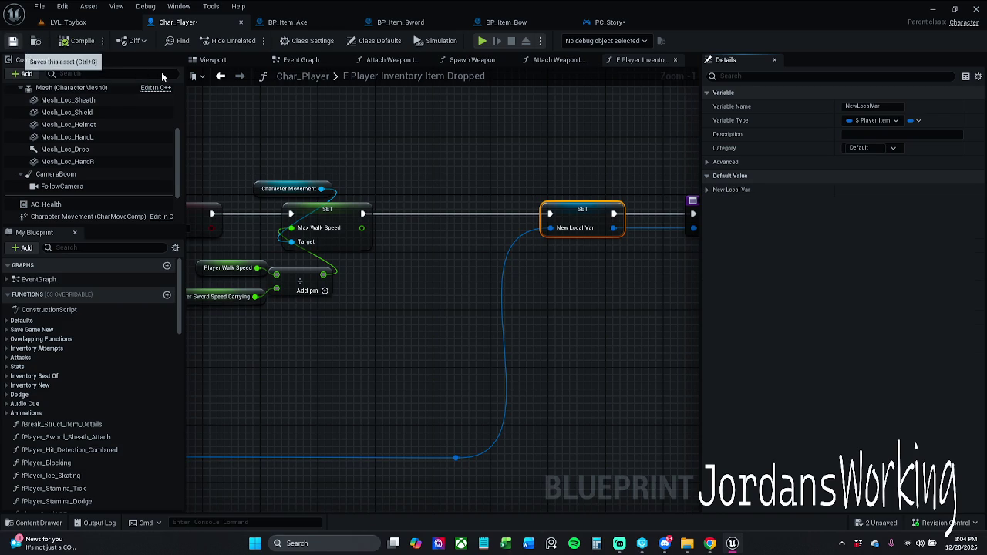
key("ctrl+s")
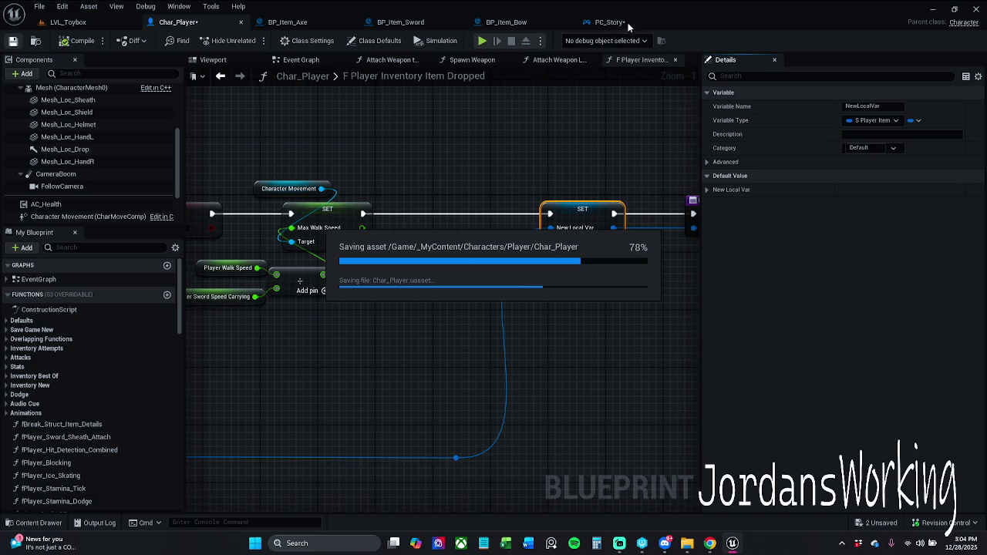
Delete the Print String and conversion nodes, link REMOVE to Set Static Mesh, and save
left_click_drag(529, 101, 887, 108)
left_click_drag(715, 179, 736, 175)
left_click_drag(445, 193, 541, 296)
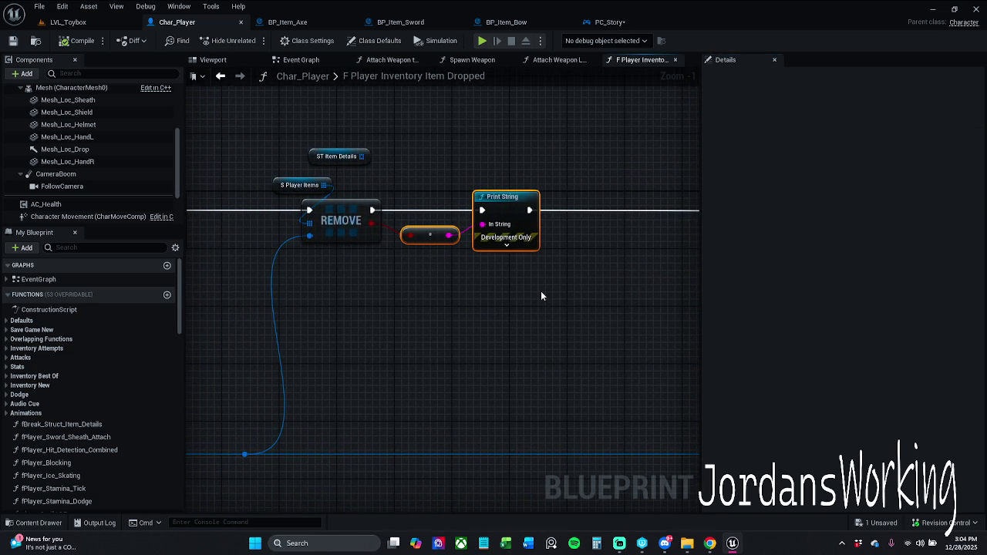
key("Delete")
left_click_drag(582, 286, 463, 287)
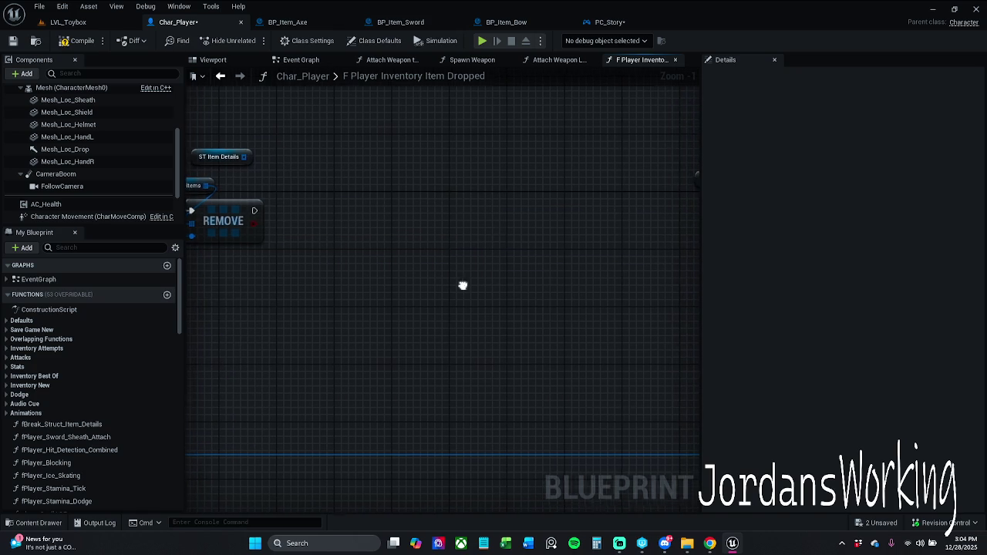
mouse_move(254, 211)
left_mouse_down()
mouse_move(680, 208)
mouse_move(568, 213)
left_mouse_up()
left_click_drag(411, 234, 642, 244)
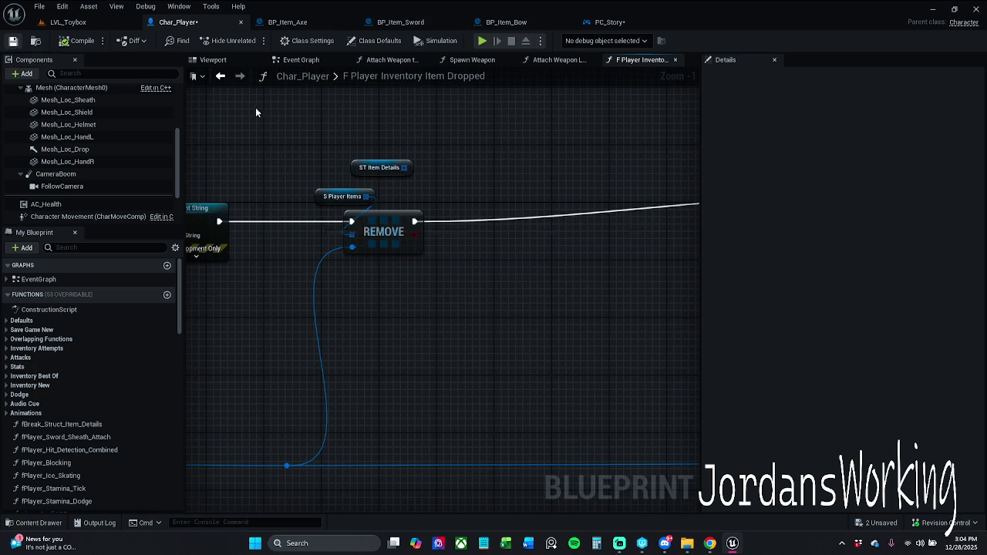
key("ctrl+s")
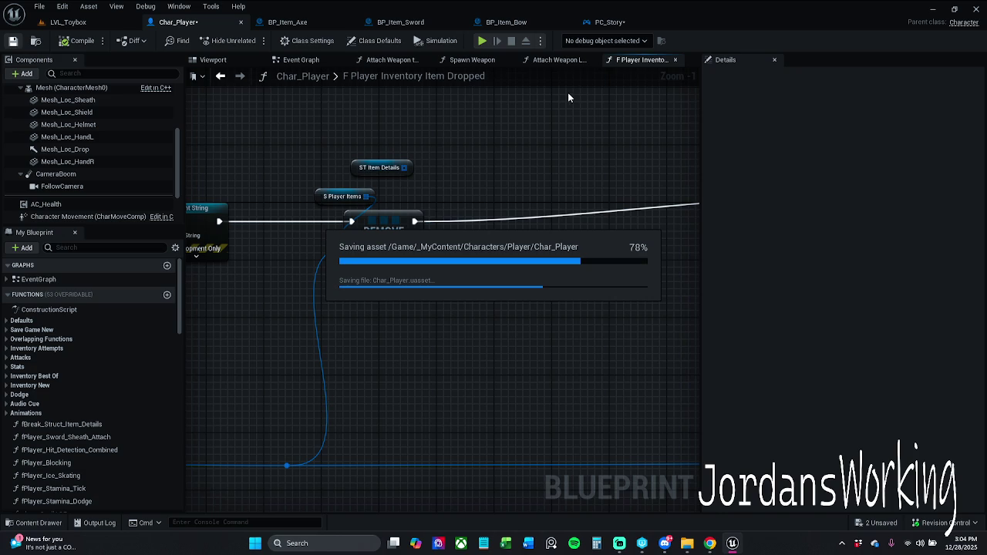
Check out and save PC_Story, then return to the LVL_Toybox level
left_click(615, 23)
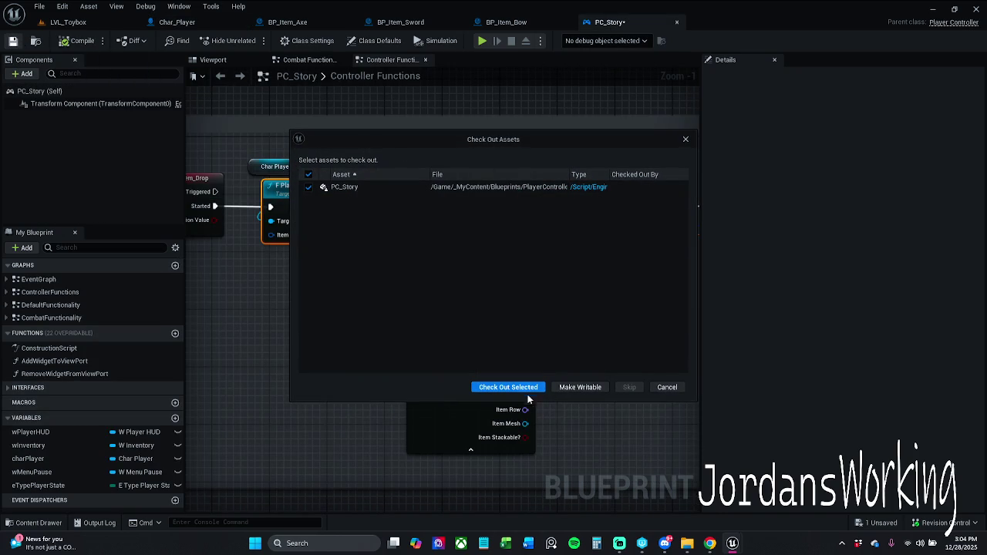
left_click(525, 388)
left_click_drag(612, 367, 486, 347)
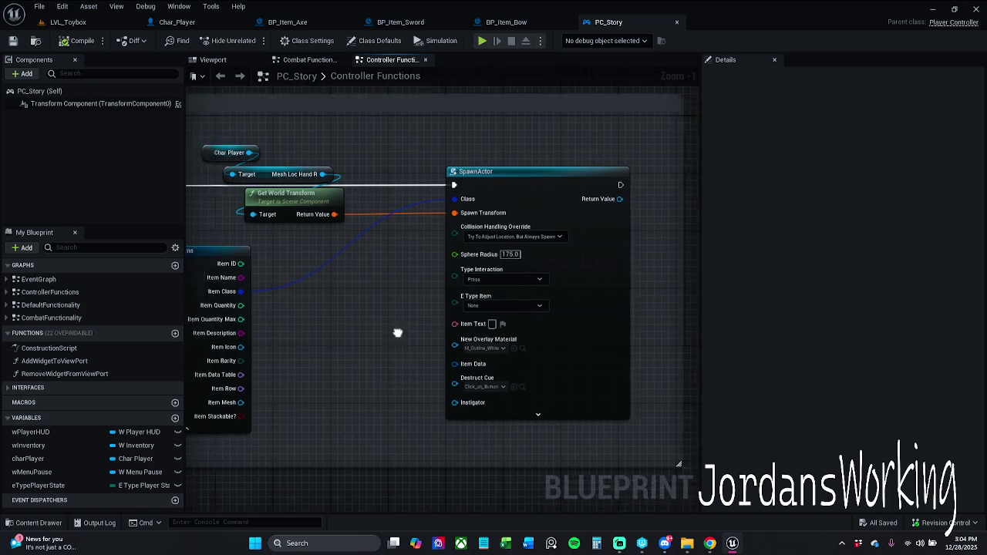
scroll(444, 339, "down", 2)
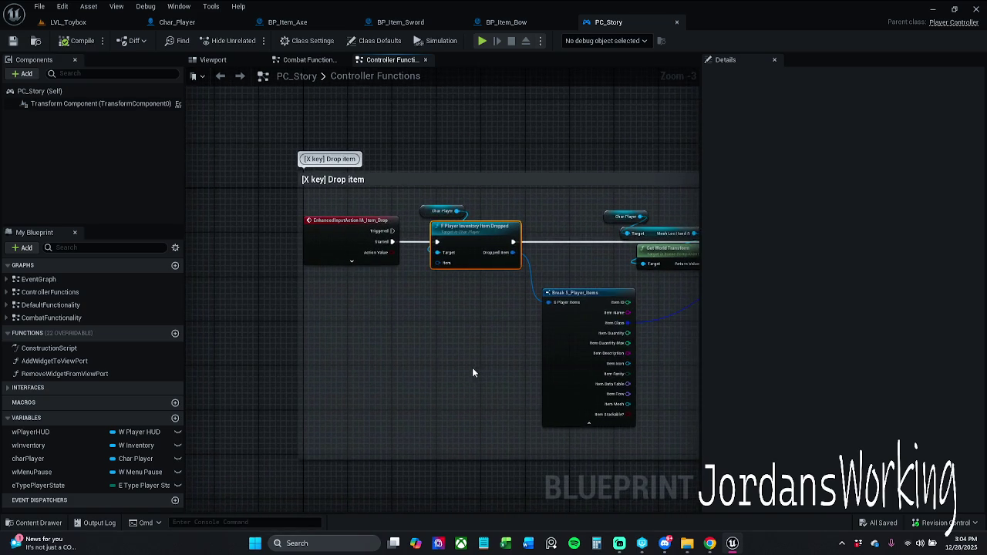
left_click(68, 22)
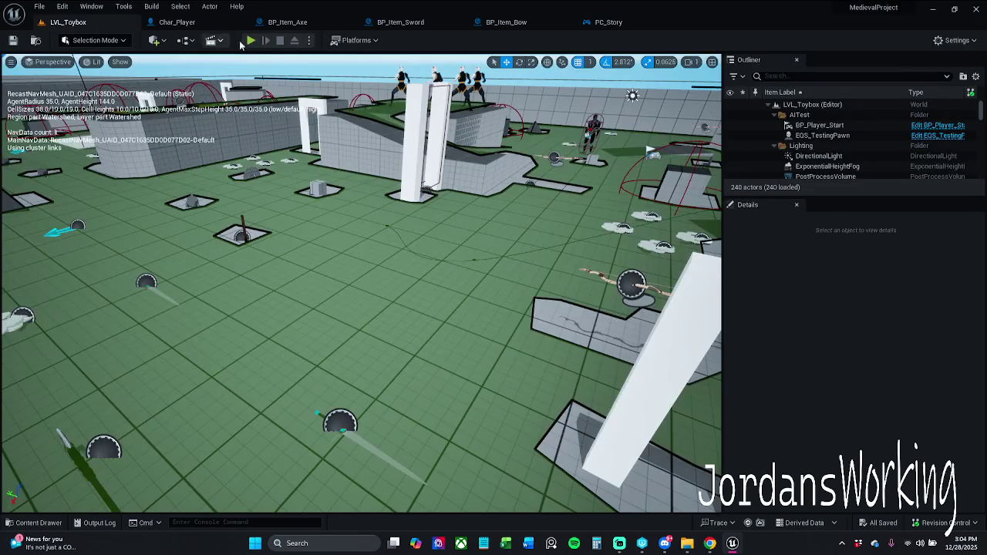
Play LVL_Toybox, running forward to collect potions until Health Potions reach 6, then stop
left_click(251, 40)
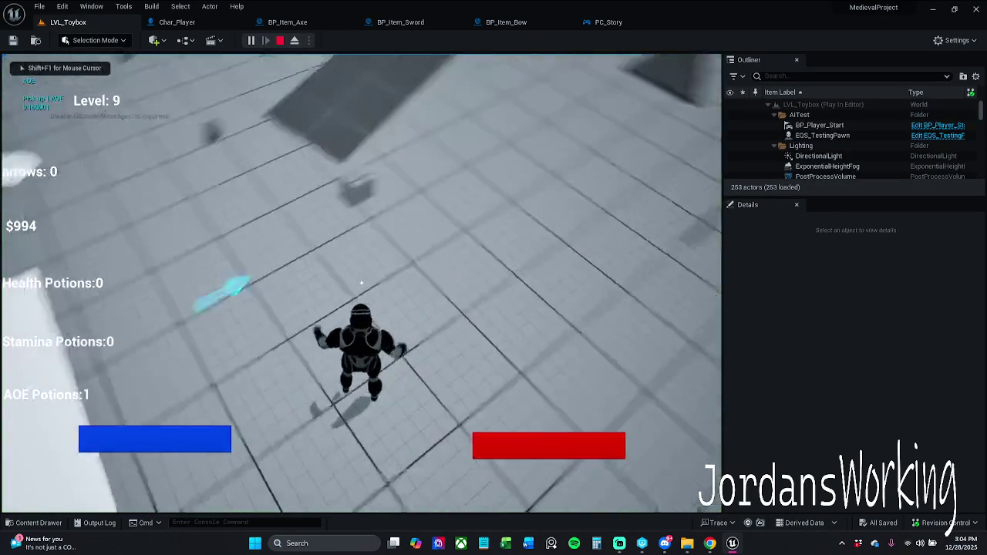
key("w")
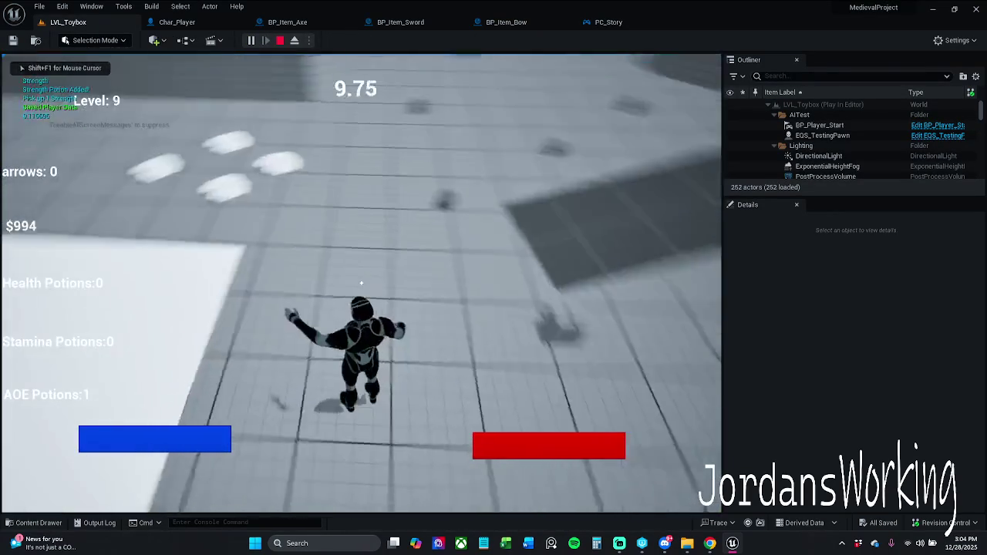
key("w")
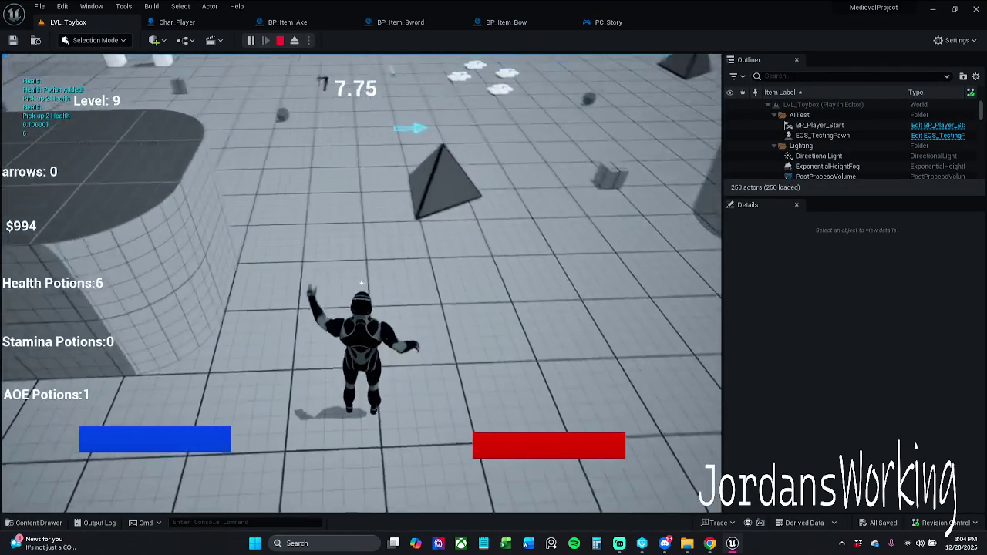
key("Escape")
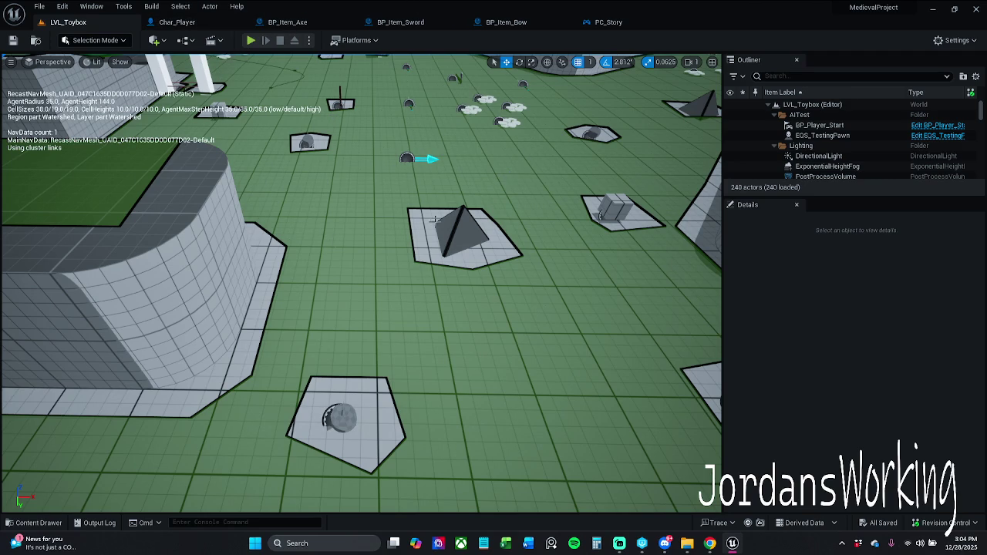
Make F Player Inventory Item Dropped spawn items from Mesh Loc Drop's transform, and save Char_Player
left_click(626, 24)
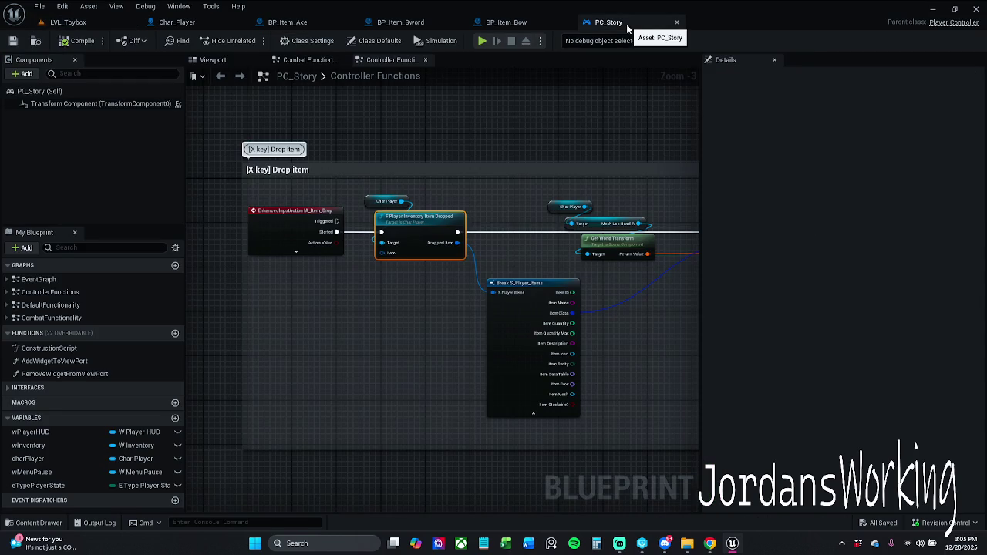
left_click(591, 112)
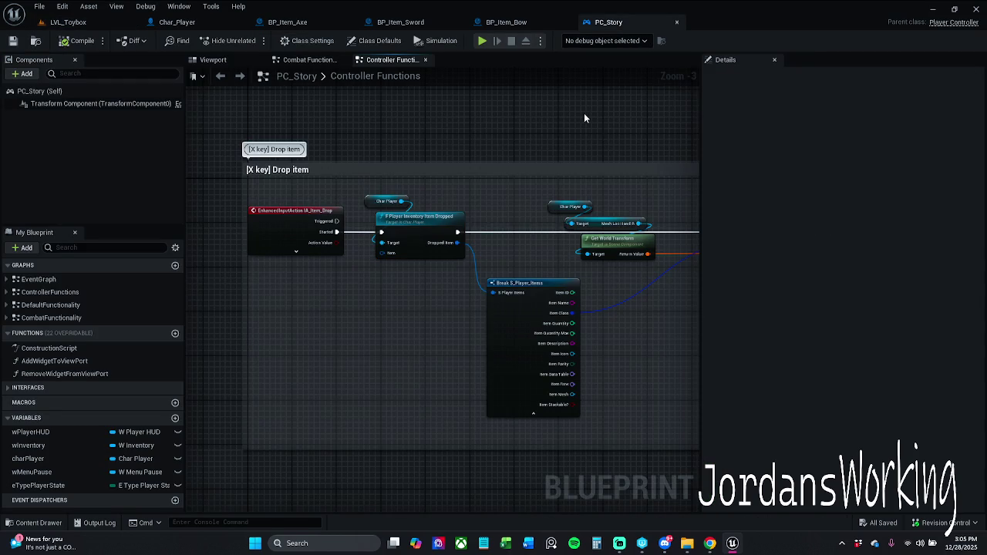
double_click(431, 222)
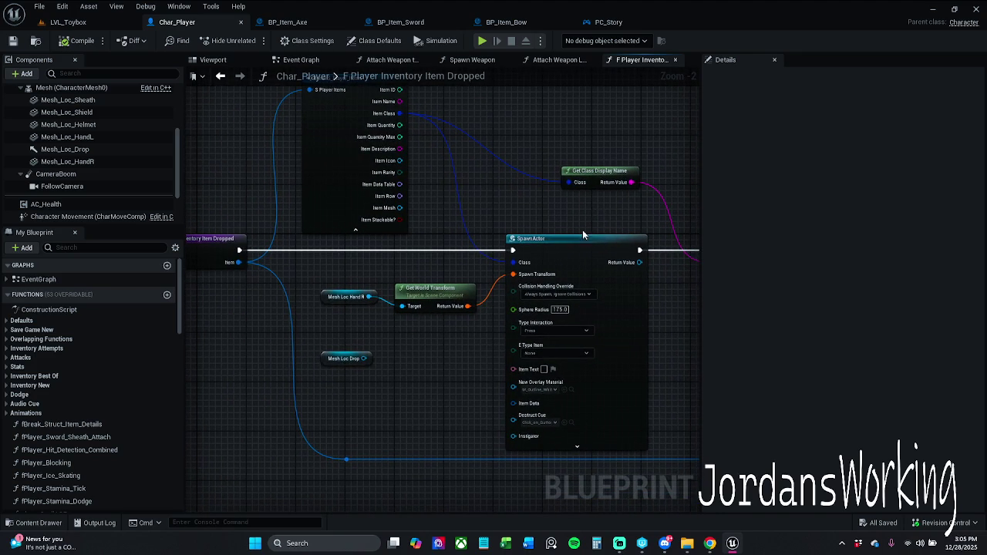
left_click_drag(347, 365, 354, 351)
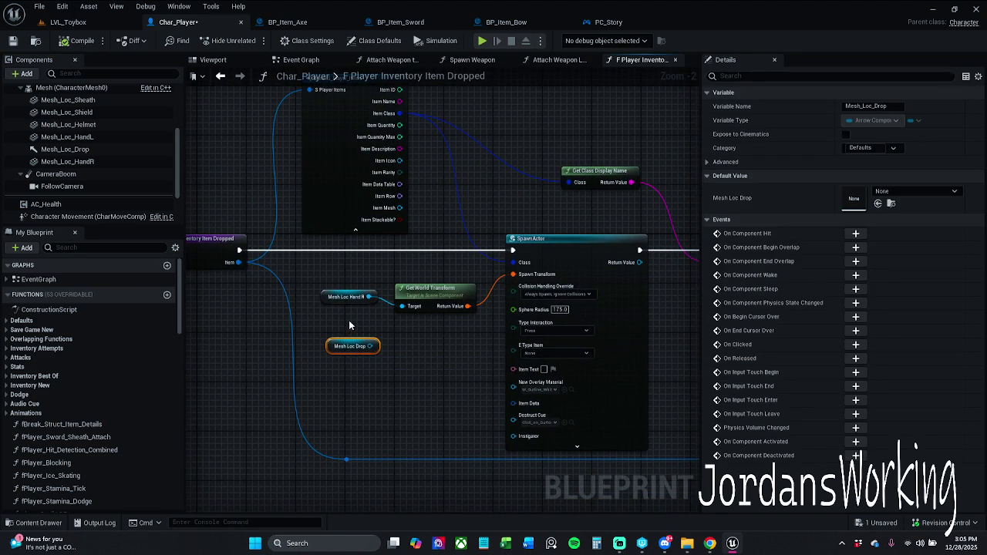
left_click(348, 320)
mouse_move(349, 311)
left_mouse_down()
mouse_move(489, 312)
mouse_move(370, 307)
left_mouse_up()
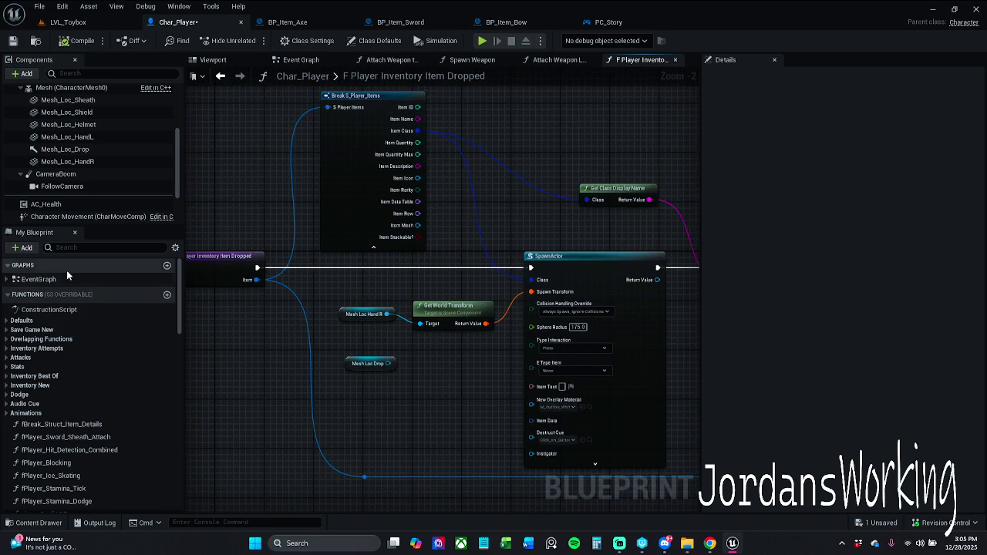
scroll(95, 131, "up", 1)
scroll(95, 129, "up", 1)
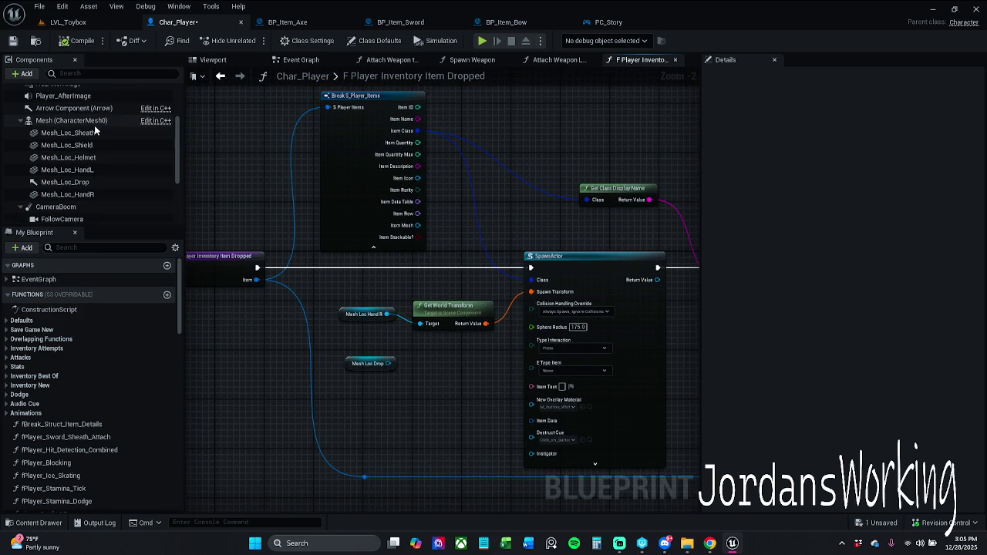
left_click(97, 185)
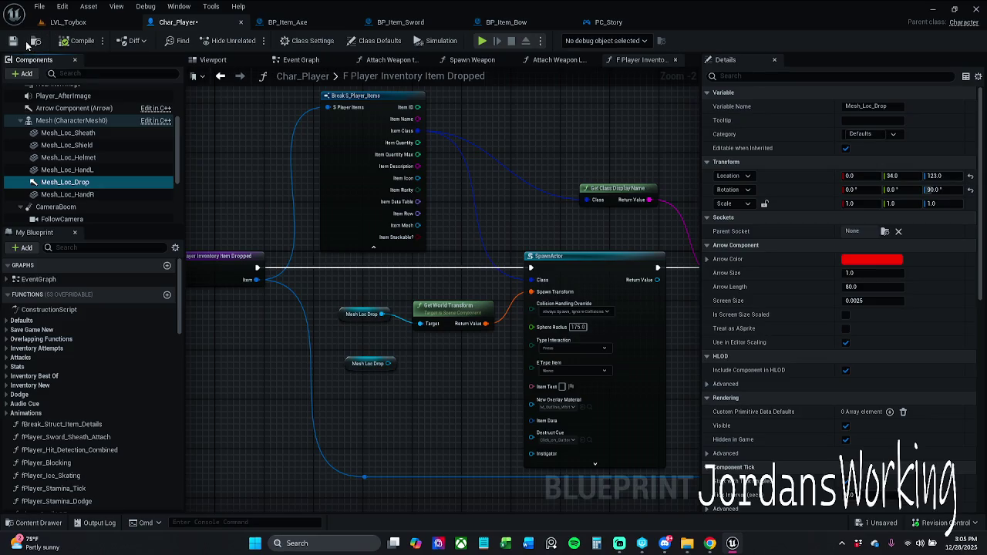
left_click(12, 40)
left_click(372, 363)
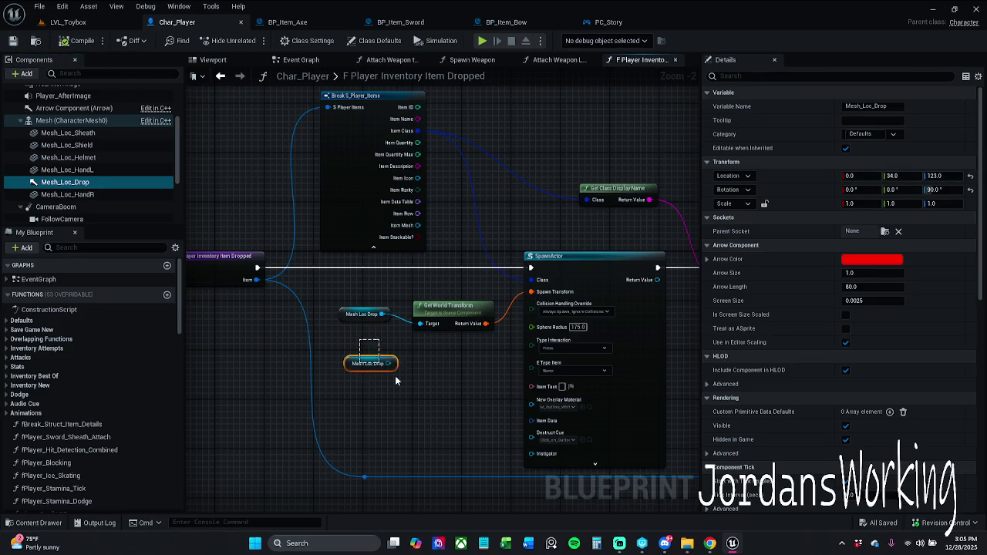
left_click(69, 22)
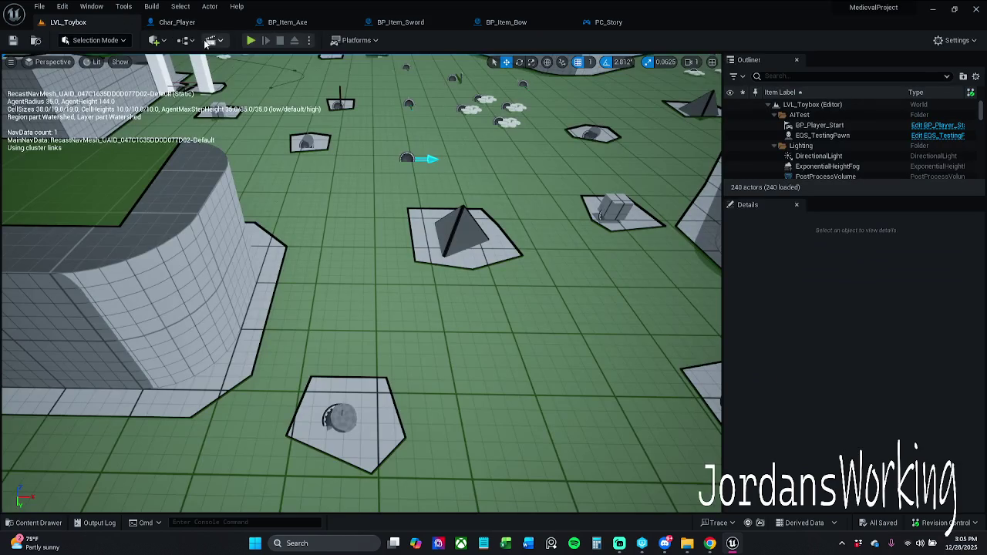
left_click(253, 40)
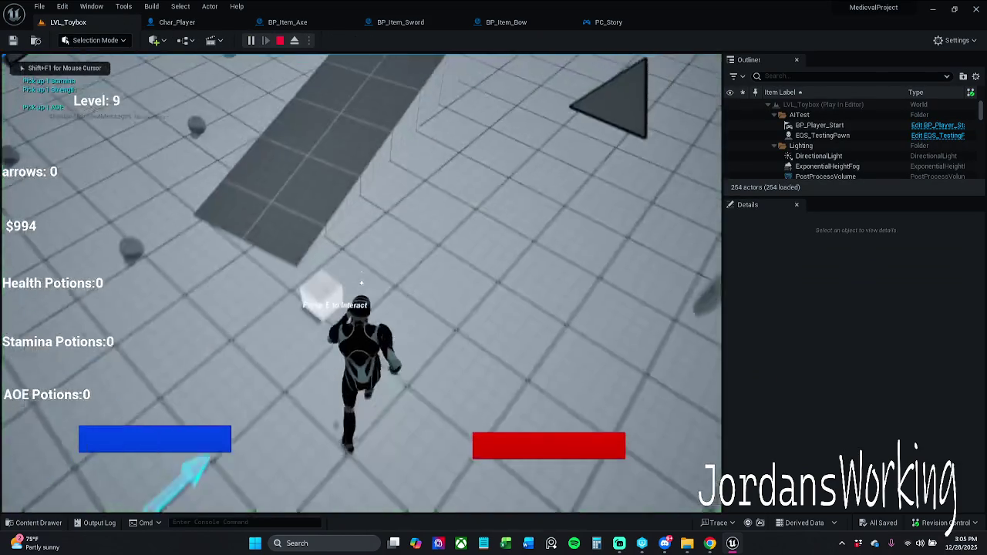
key("w")
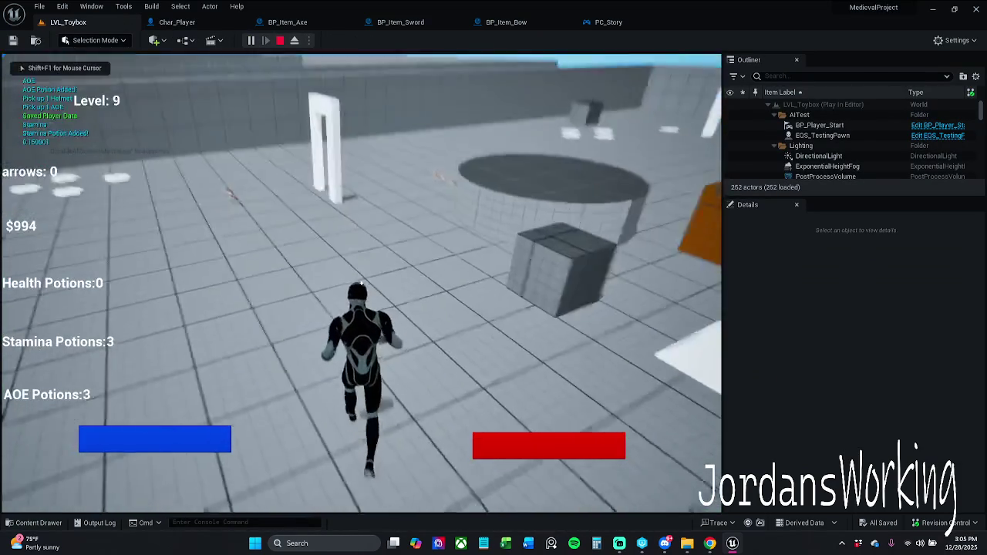
key("w")
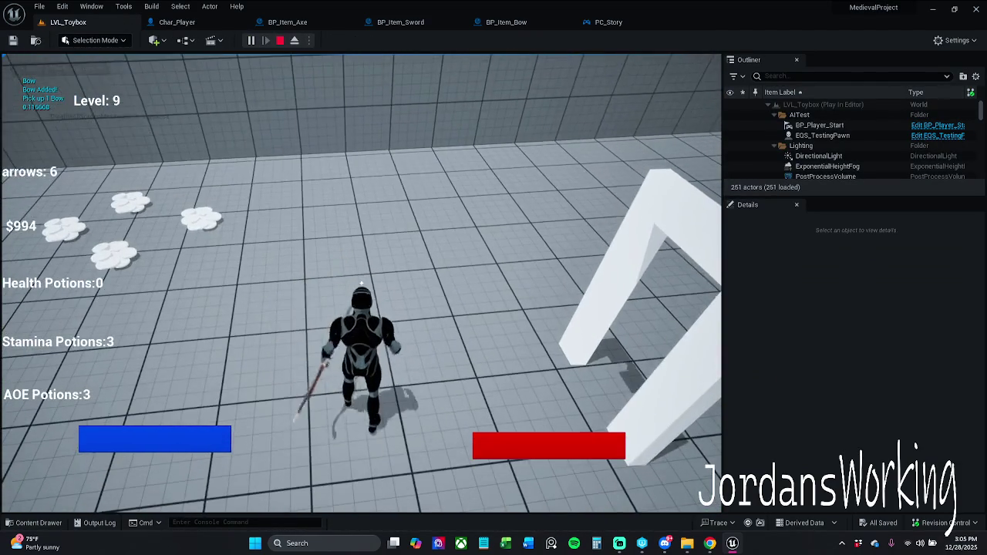
key("Escape")
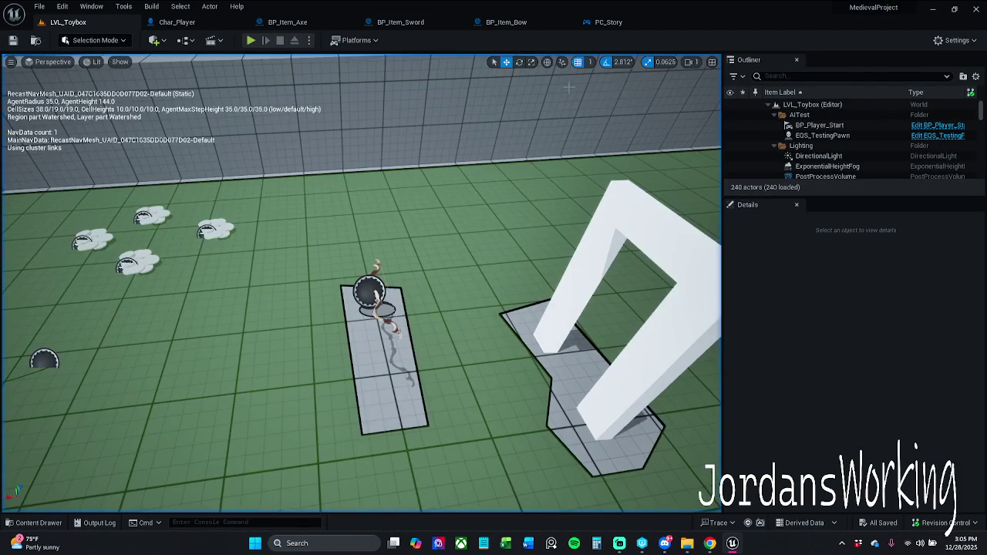
left_click(251, 40)
key("w")
key("w")
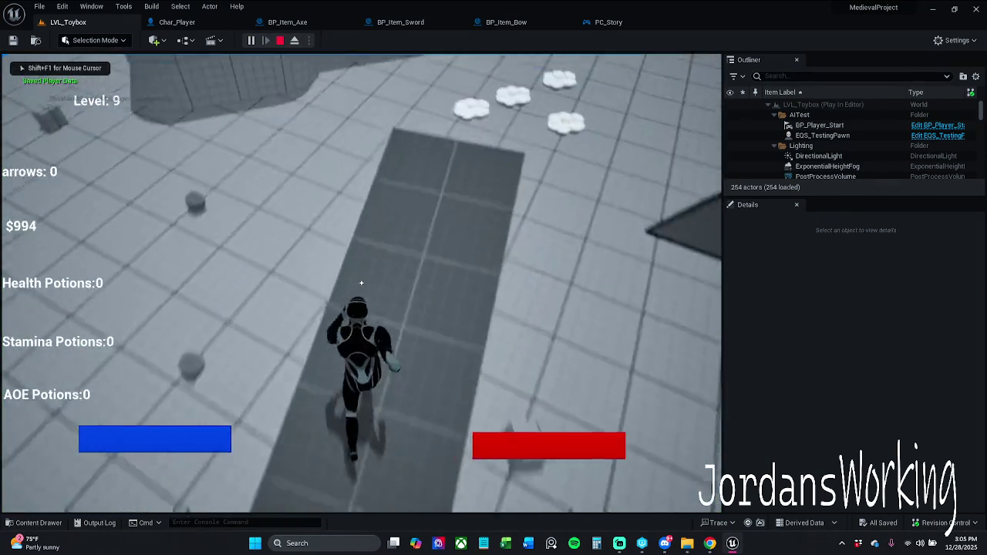
key("w")
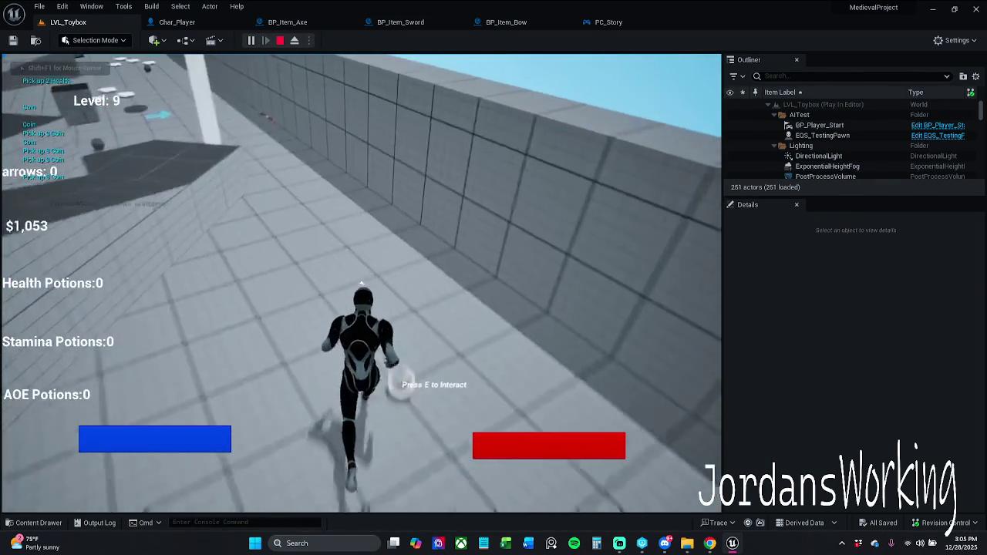
key("w")
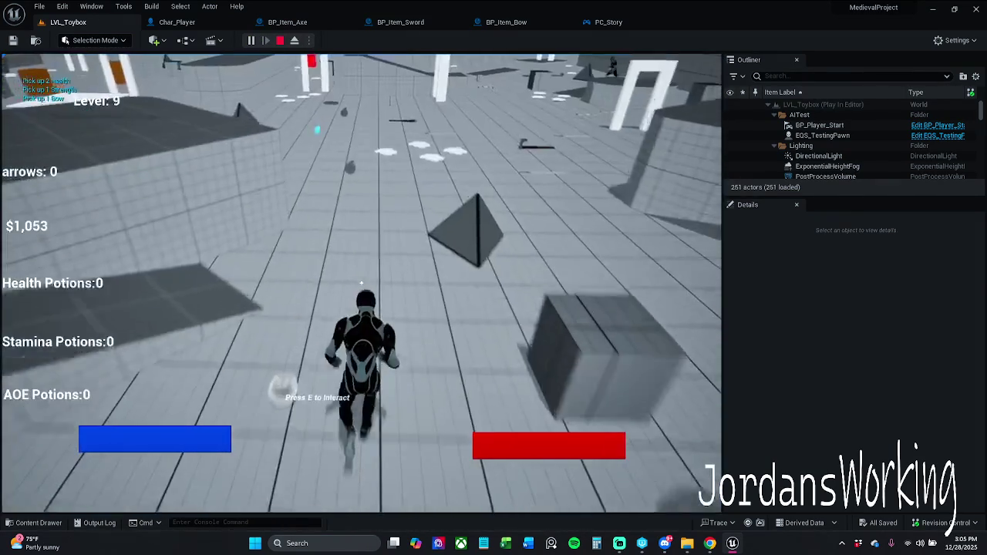
key("w")
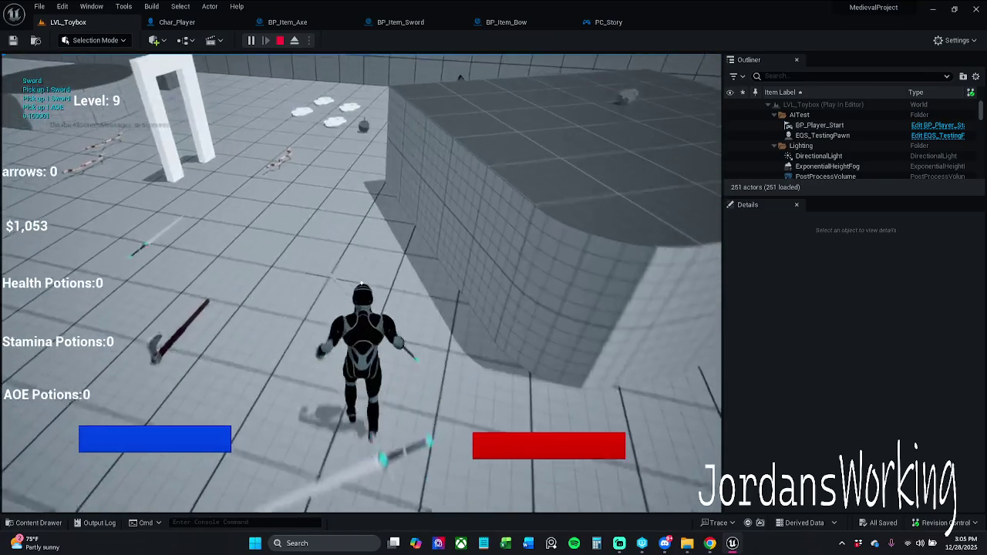
key("w")
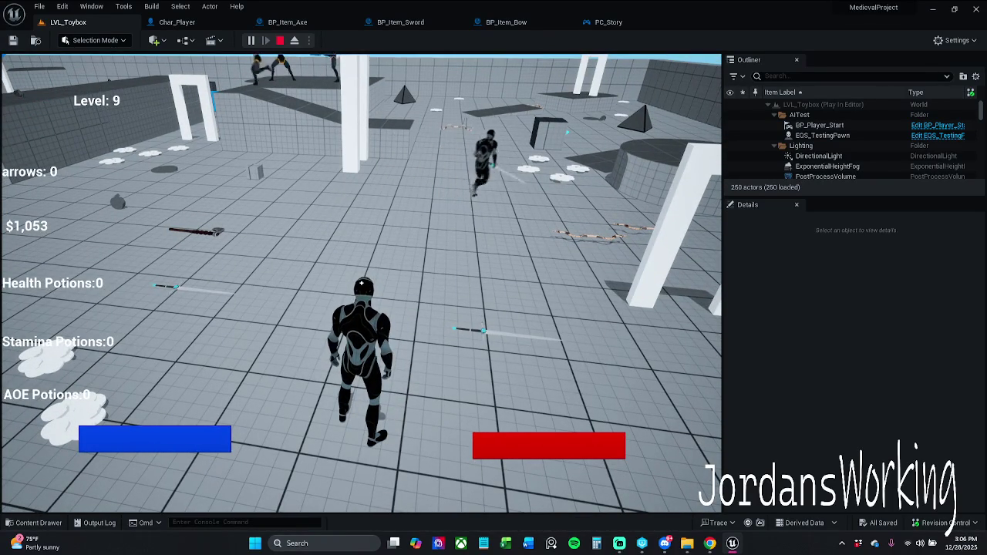
key("w")
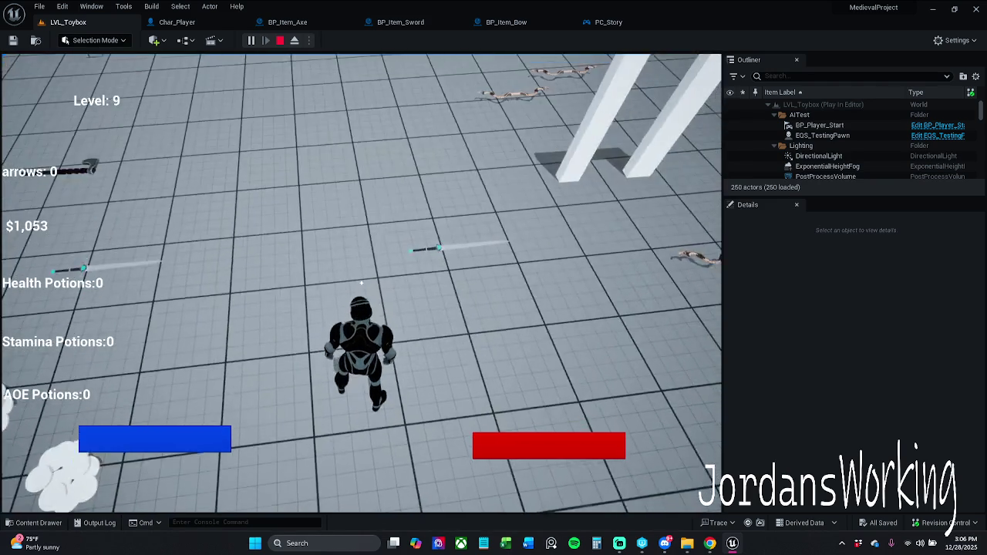
key("e")
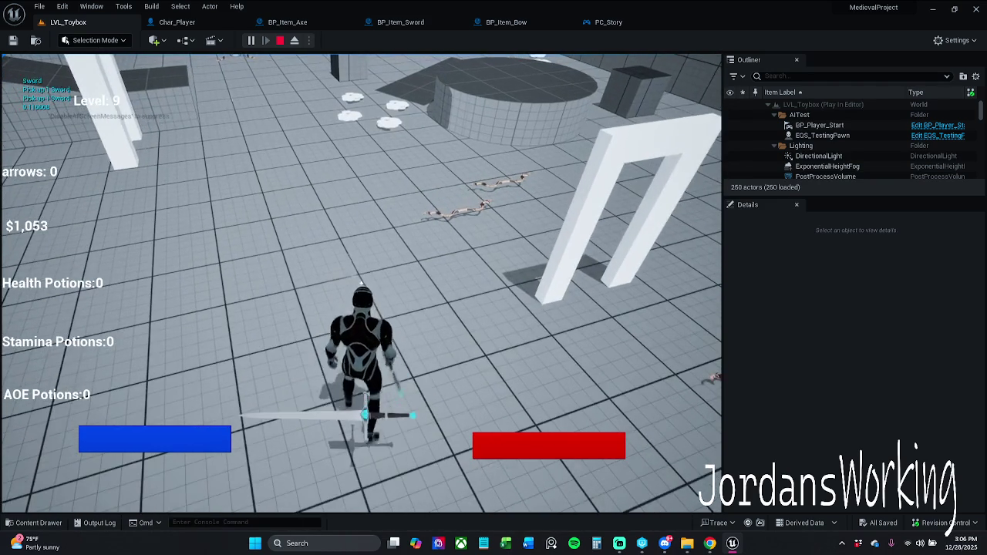
key("Escape")
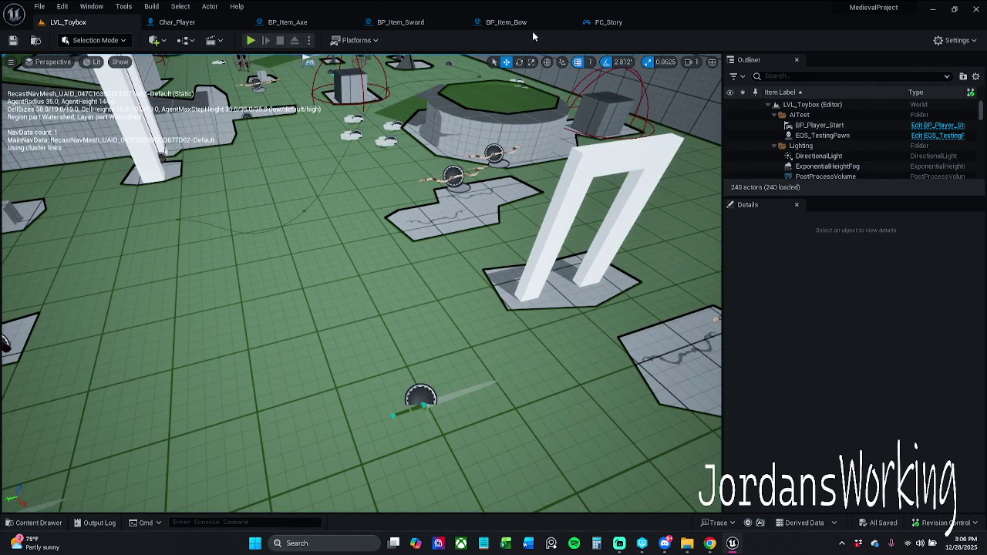
mouse_move(361, 282)
left_mouse_down()
mouse_move(361, 254)
mouse_move(340, 251)
mouse_move(332, 293)
left_mouse_up()
left_click_drag(337, 207, 359, 222)
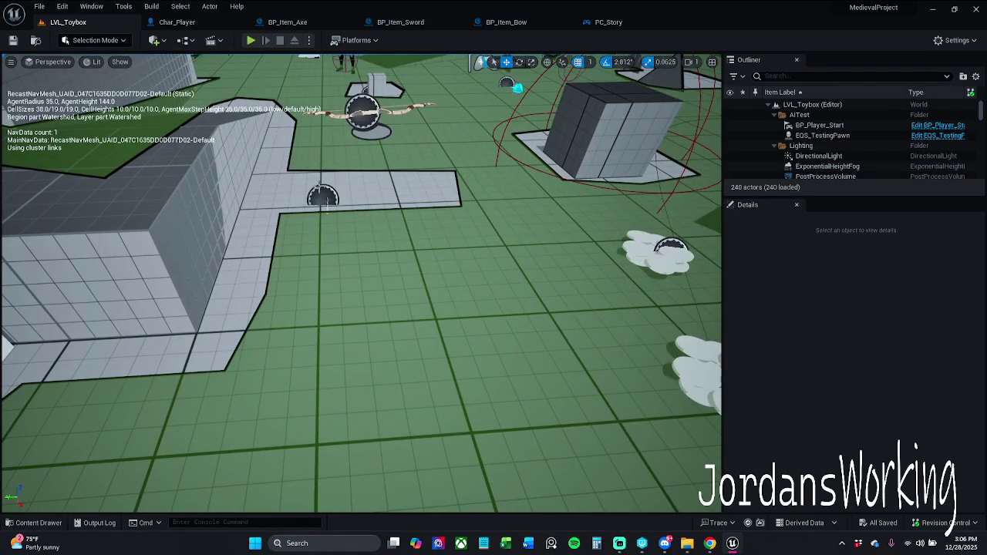
Open the selected arrow actor's BP_Item_Arrow blueprint and centre its Event Graph
left_click(324, 196)
left_click(950, 158)
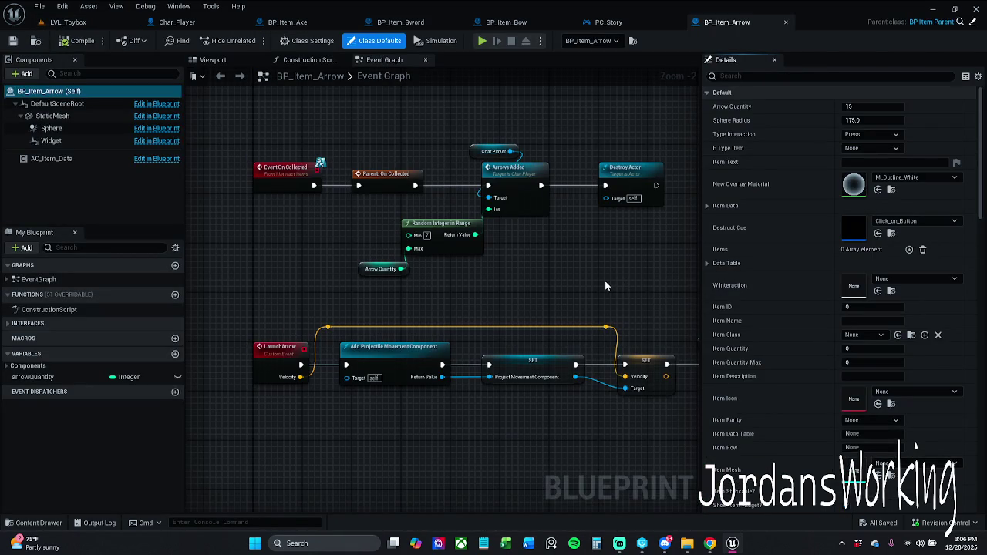
mouse_move(605, 285)
left_mouse_down()
mouse_move(386, 280)
mouse_move(591, 283)
left_mouse_up()
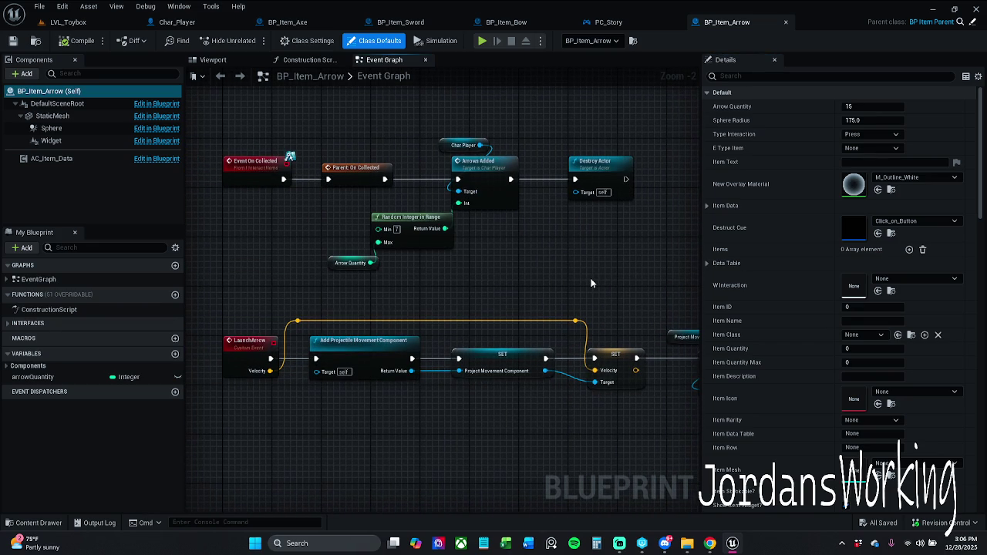
scroll(573, 236, "down", 3)
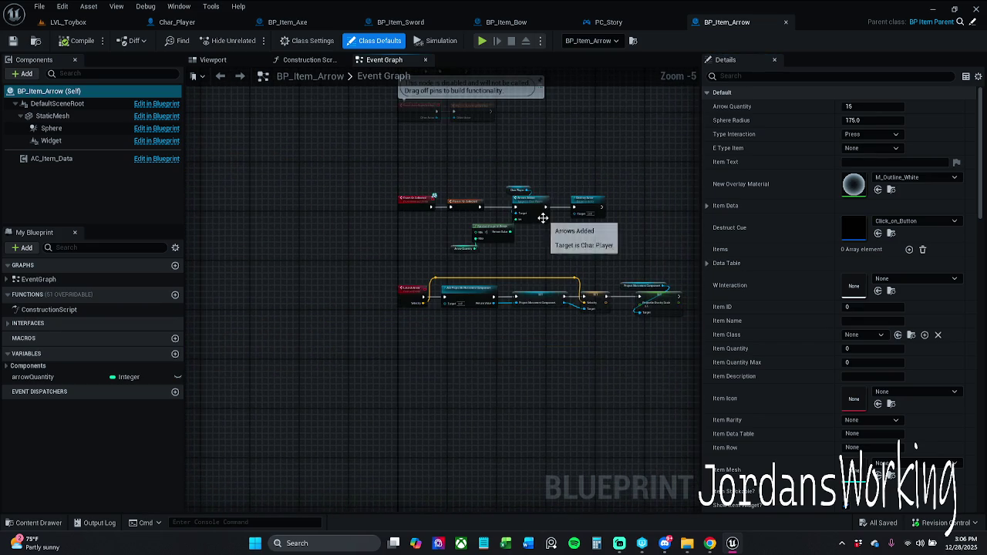
scroll(544, 220, "up", 3)
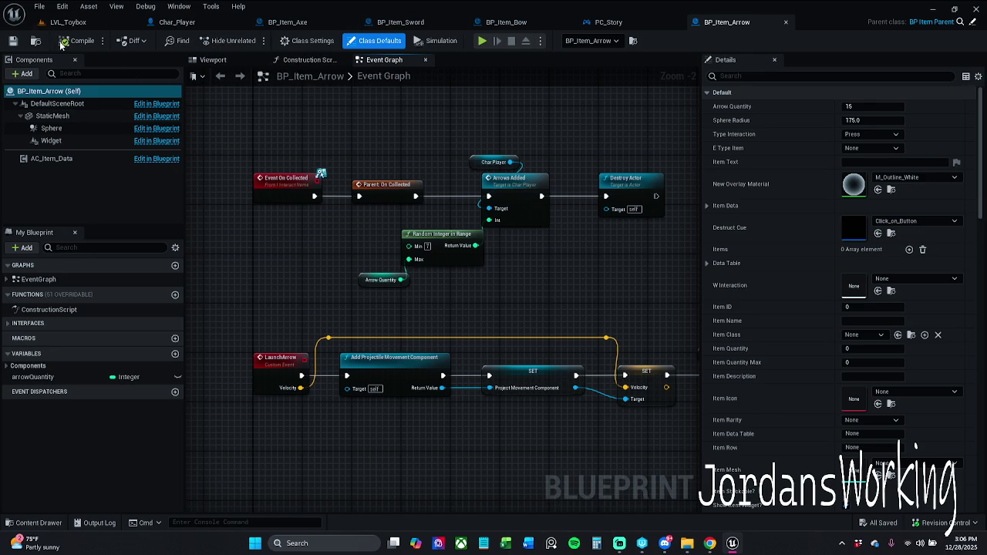
Filter class defaults for 'Item', confirm E Type Item stays None, and collapse Item Data
left_click(865, 76)
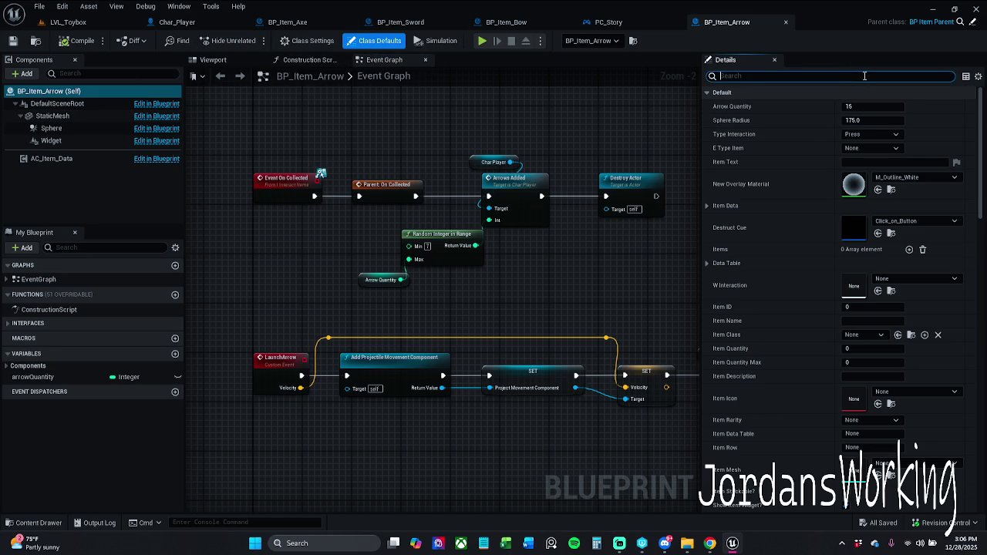
type("Item")
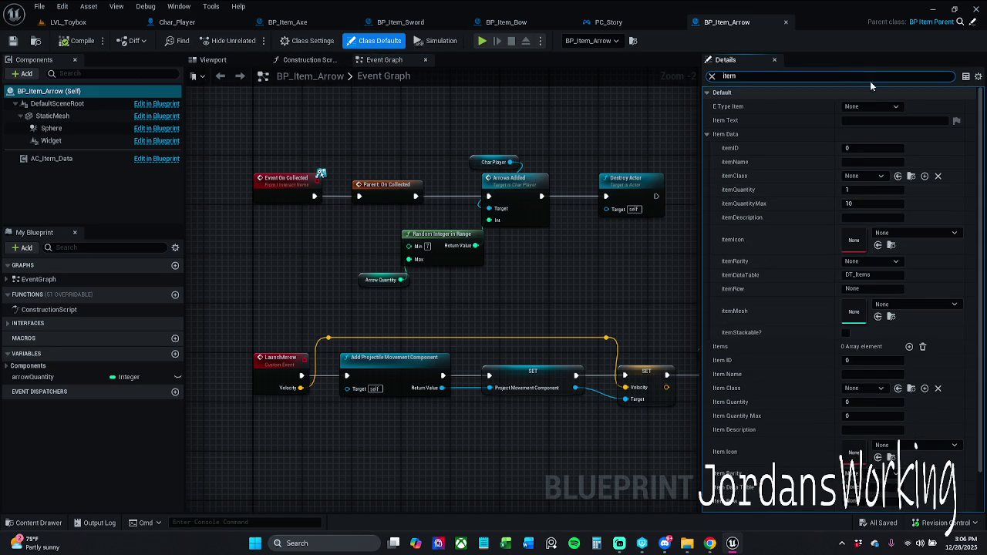
left_click(868, 108)
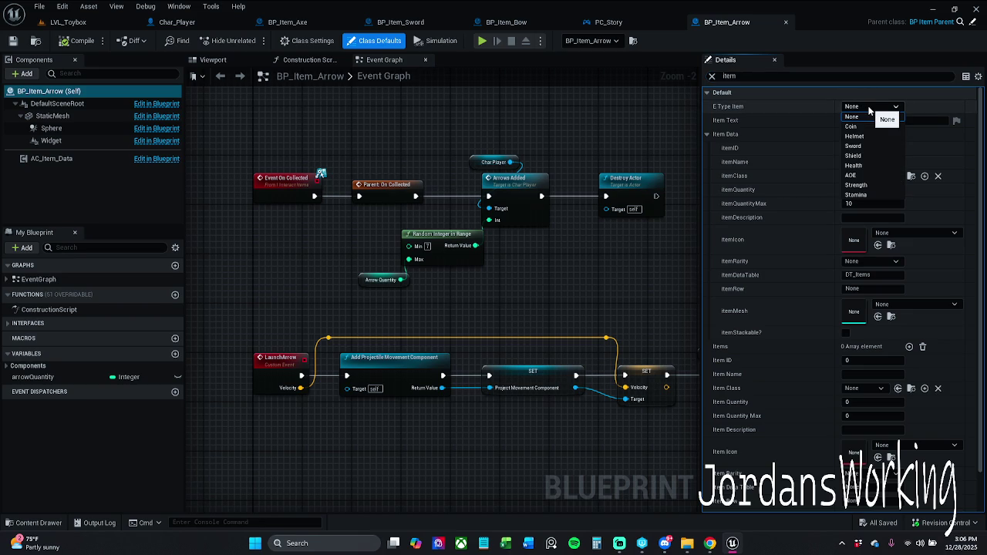
left_click(869, 108)
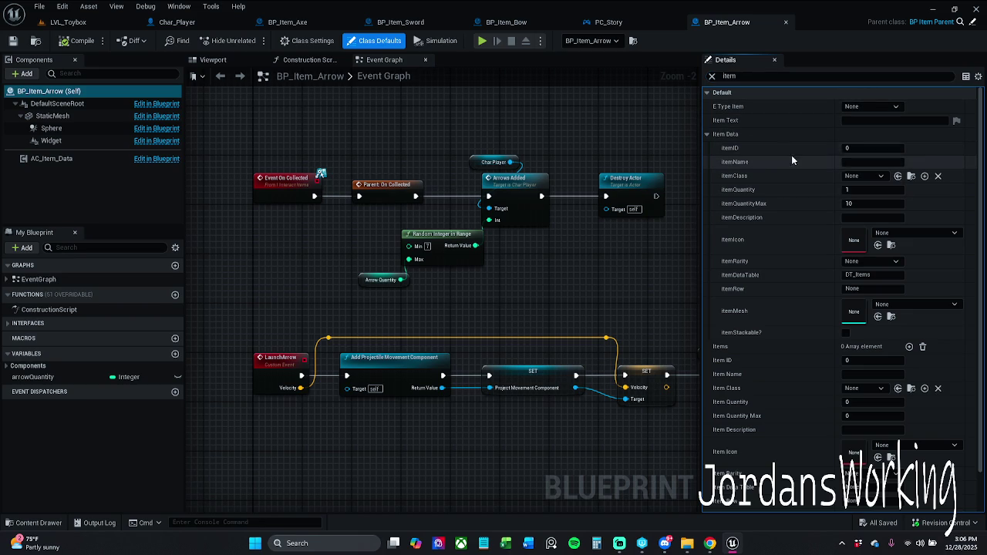
scroll(739, 146, "down", 1)
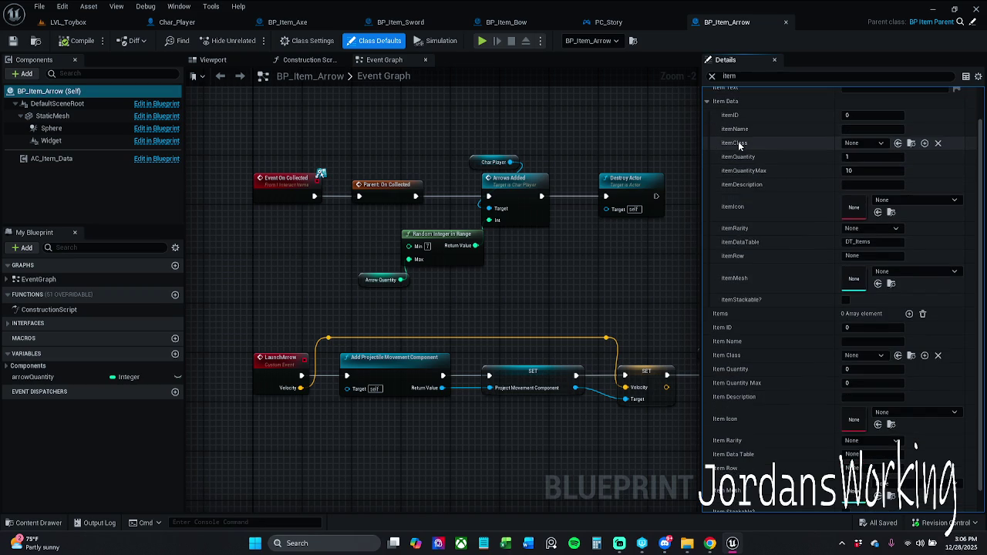
scroll(739, 154, "down", 1)
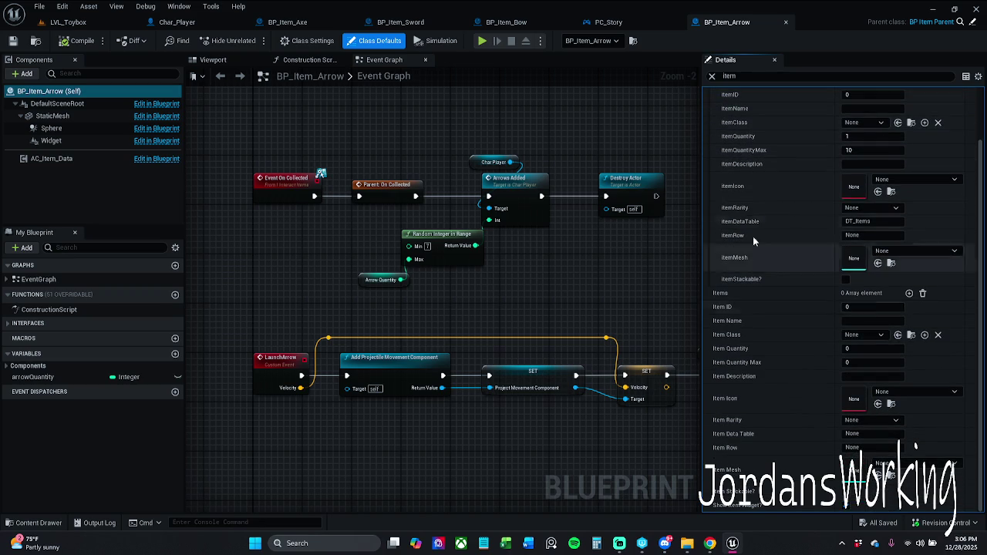
scroll(760, 239, "up", 2)
left_click(708, 137)
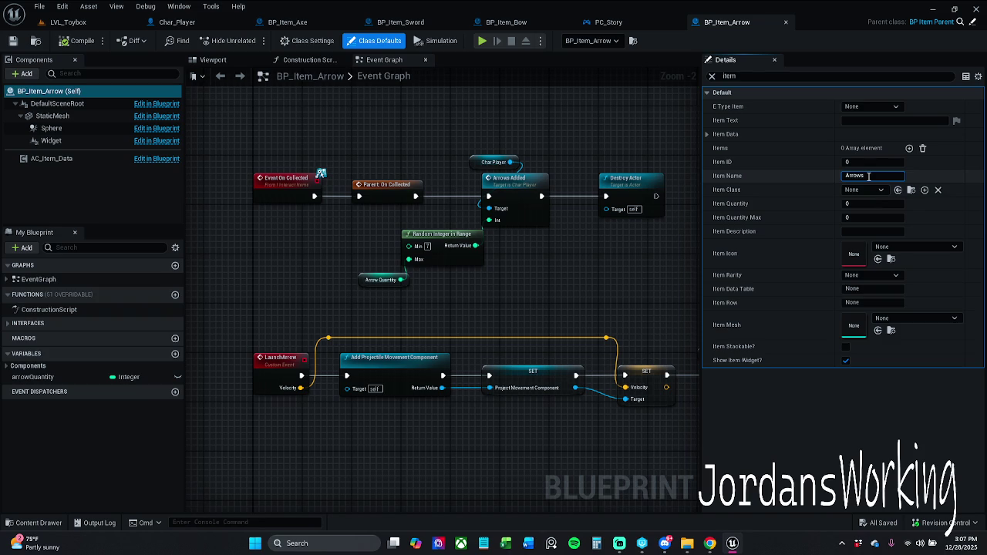
Set Item Class to BP_Item_Arrow, Item Quantity 1 and maximum 75, leaving rarity None
left_click(870, 189)
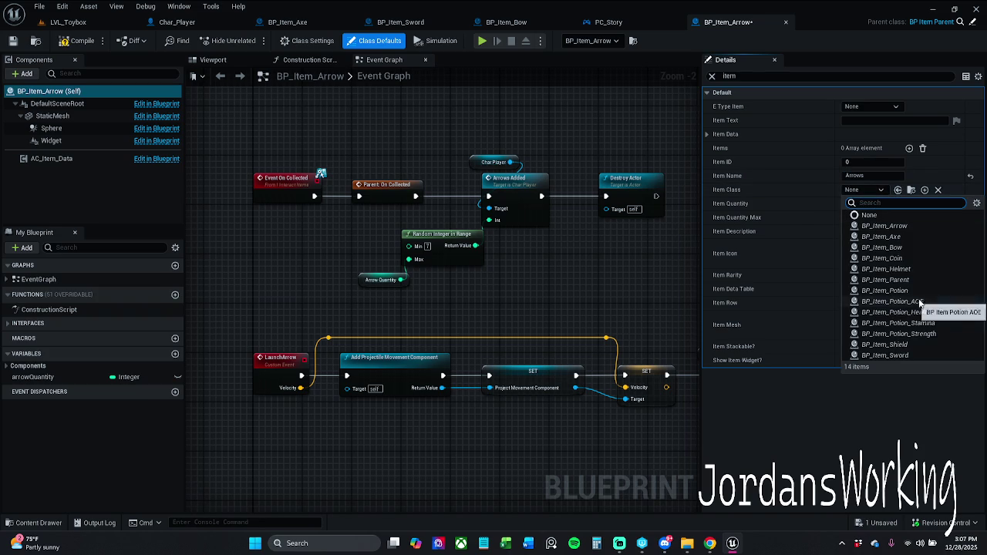
left_click(885, 226)
left_click(891, 205)
type("1")
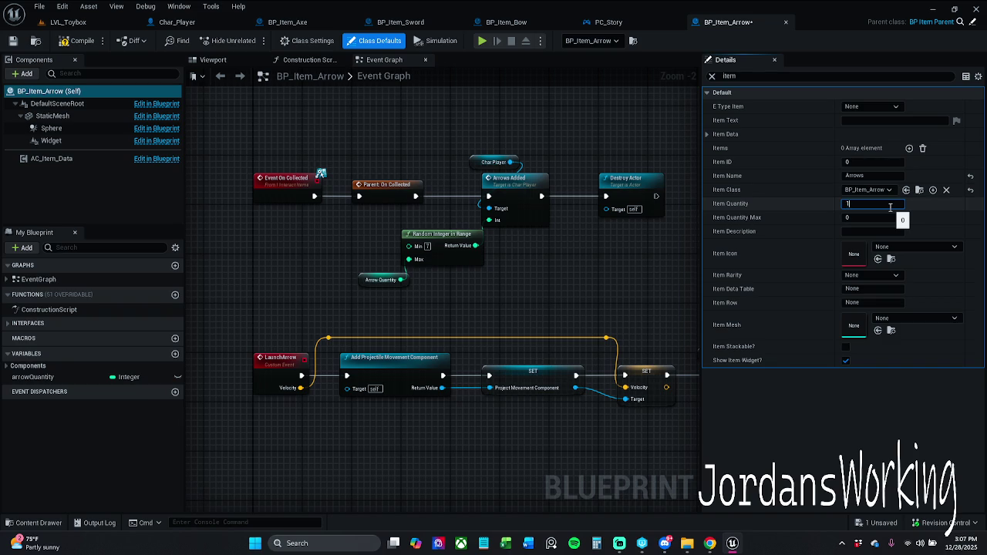
left_click(886, 218)
type("75")
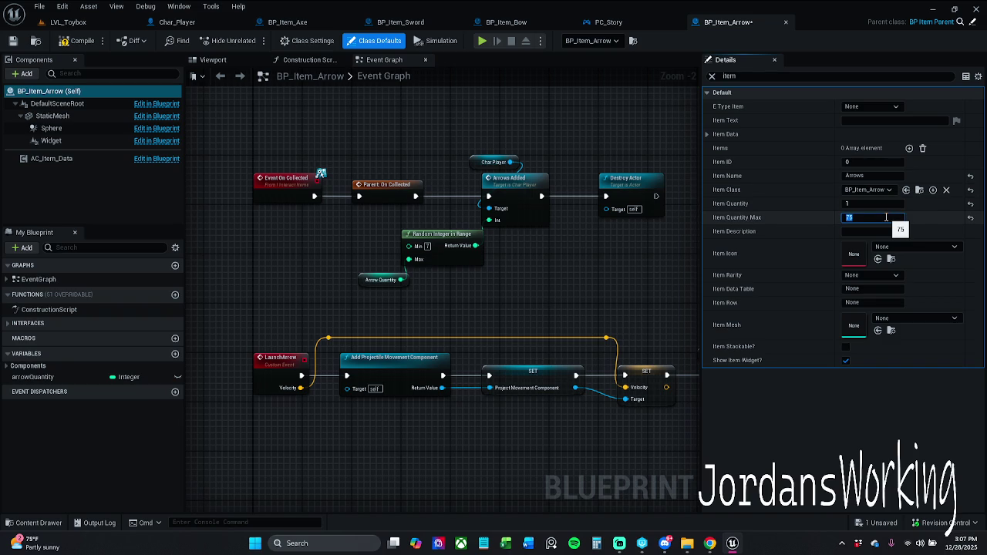
left_click(879, 276)
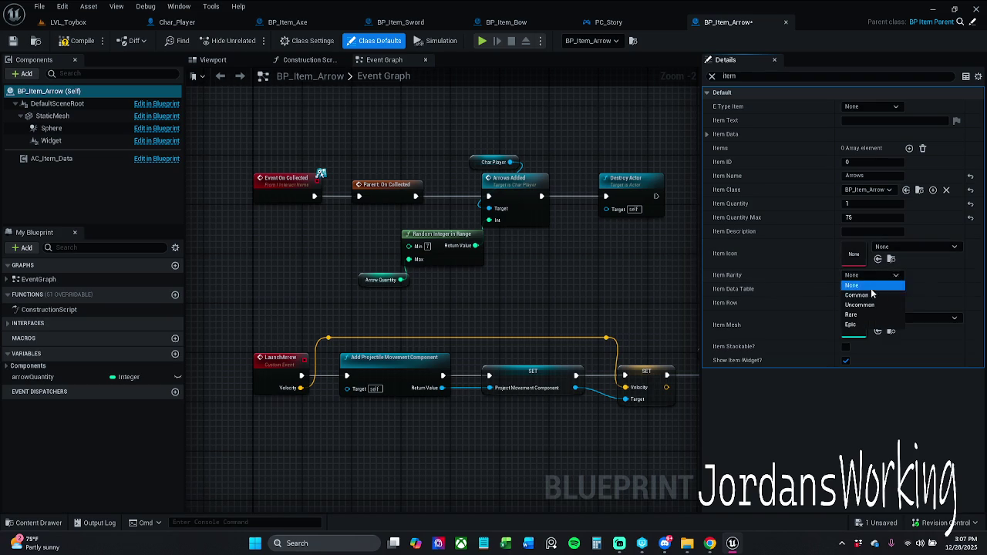
left_click(876, 286)
Set the item mesh to SM_Arrow and make it stackable, then compile and save BP_Item_Arrow
left_click(876, 290)
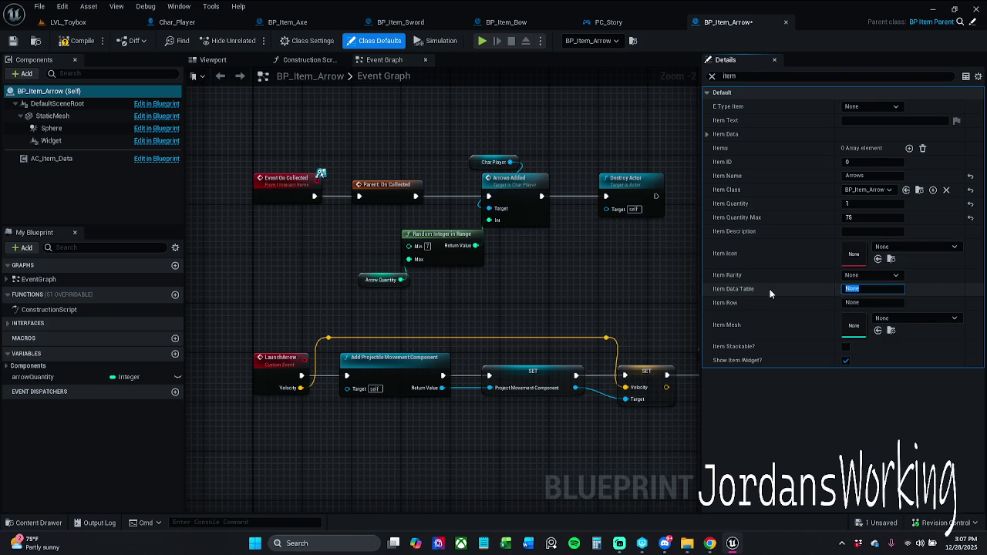
left_click(903, 318)
type("arr")
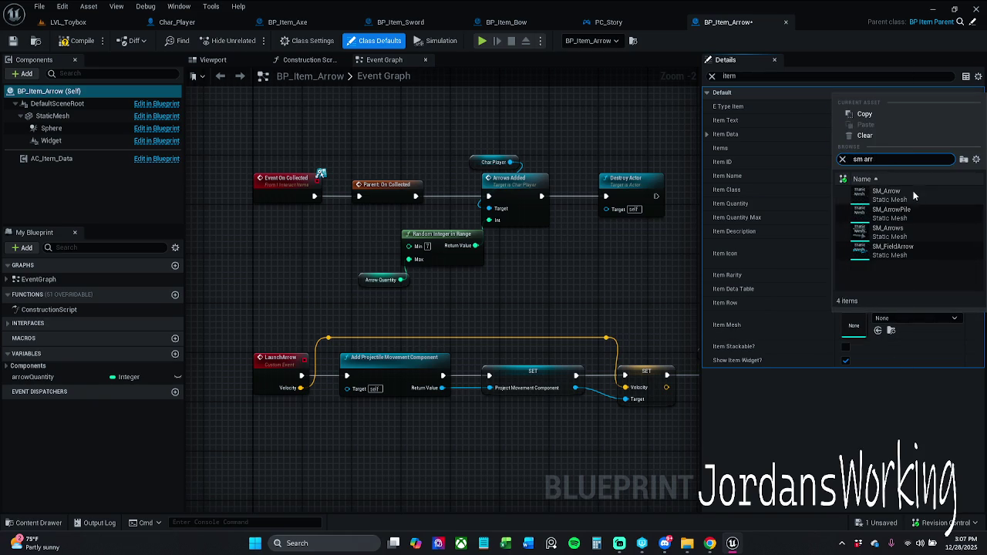
left_click(912, 196)
left_click(846, 346)
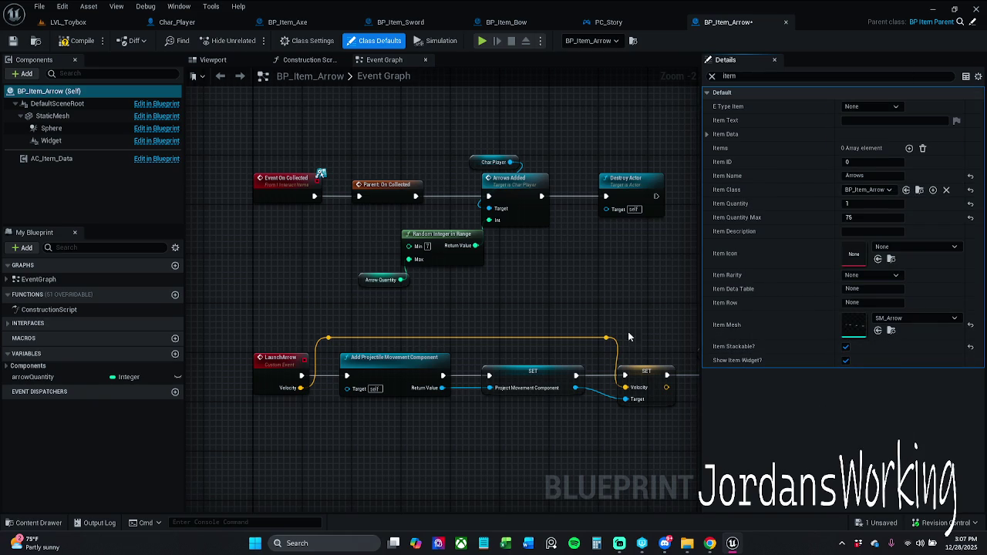
left_click(92, 41)
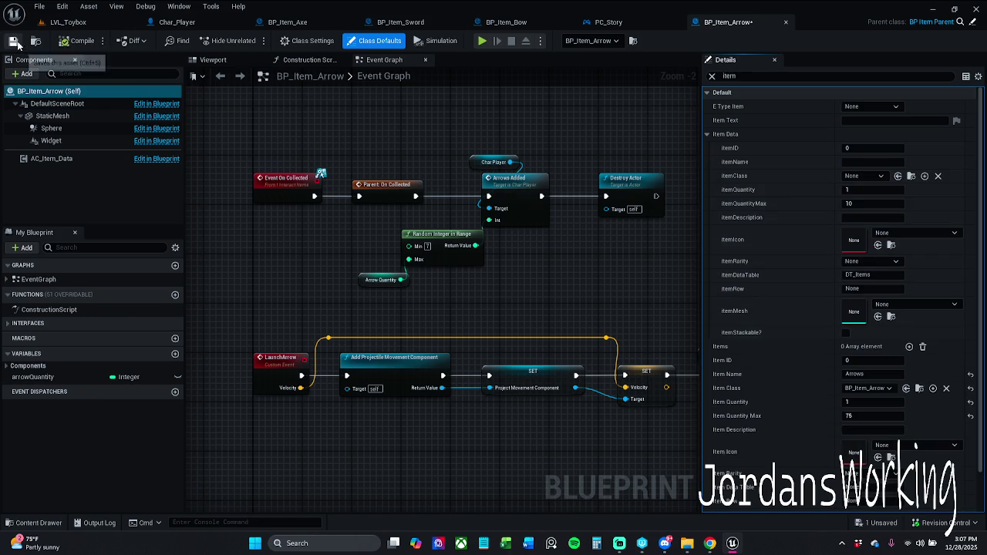
key("ctrl+s")
left_click(509, 387)
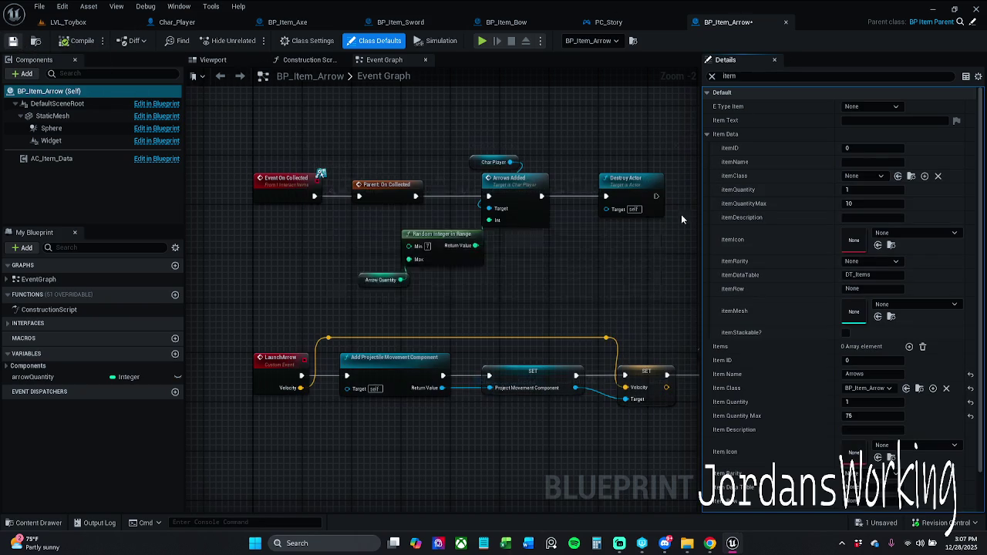
Close the arrow blueprint and start a play session in LVL_Toybox
left_click(786, 21)
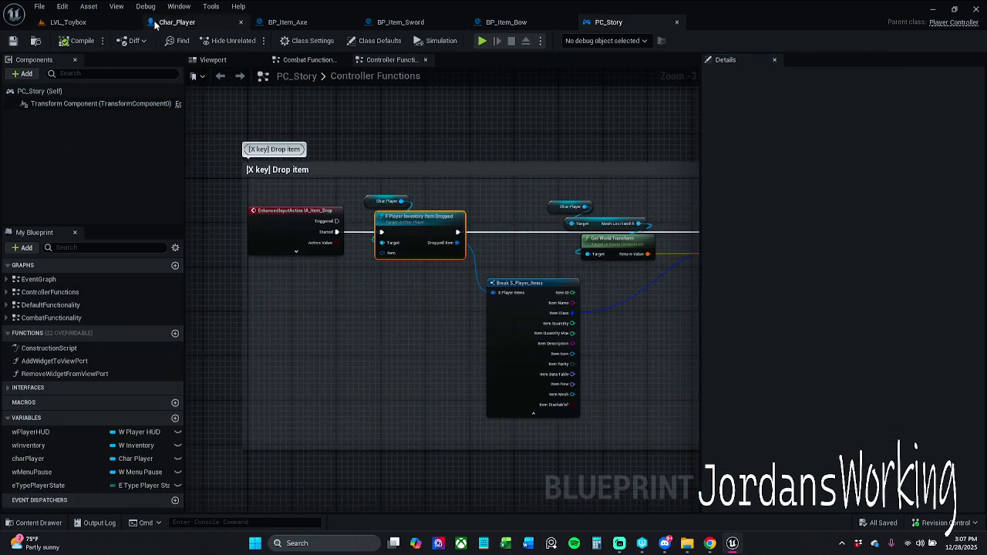
left_click(124, 24)
left_click(251, 40)
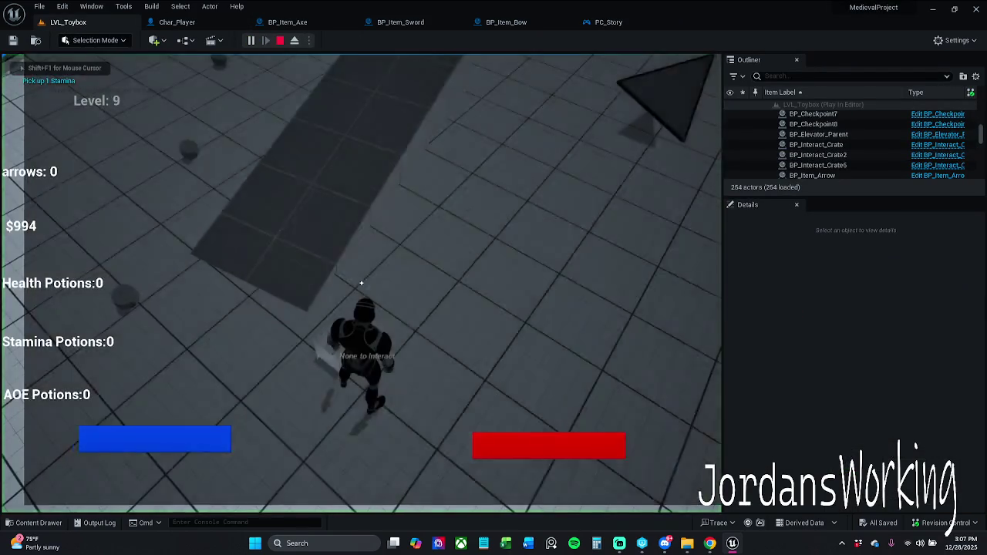
Run through the level collecting potions, shield, axe and bow, then end play
key("w")
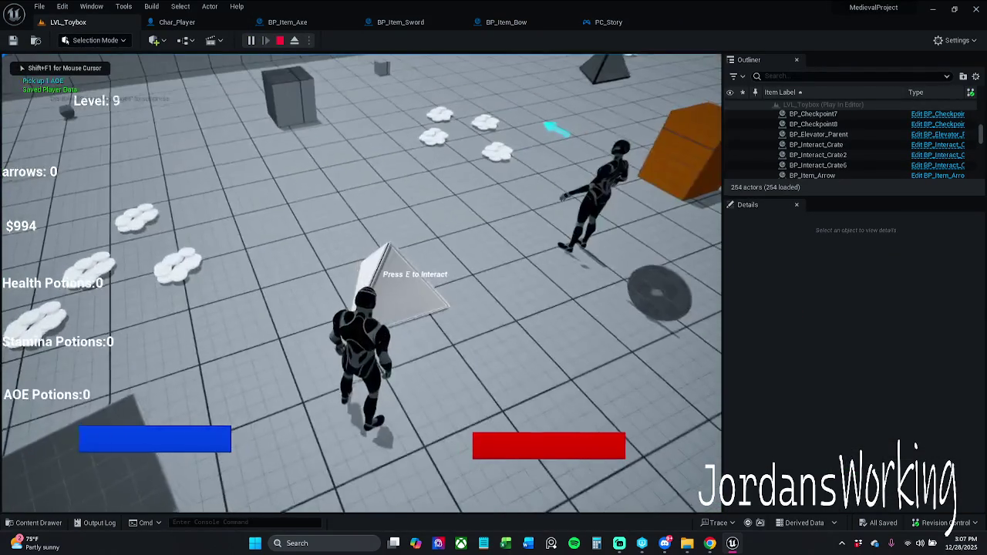
key("w")
key("e")
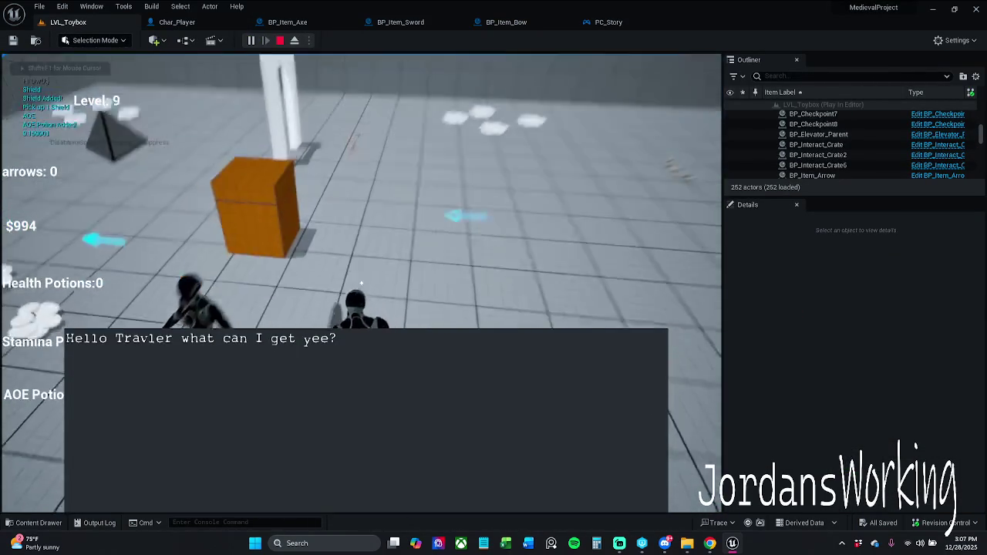
key("s")
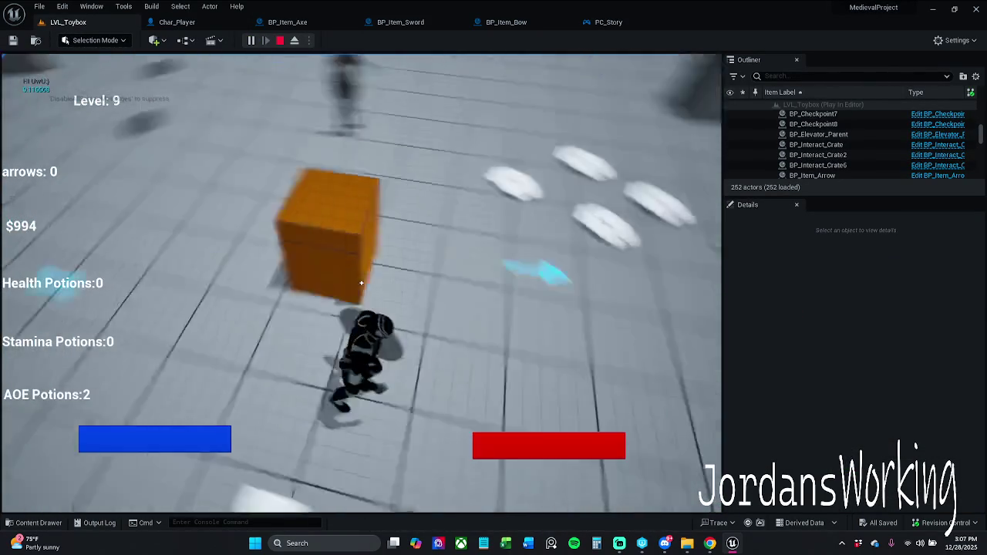
key("w")
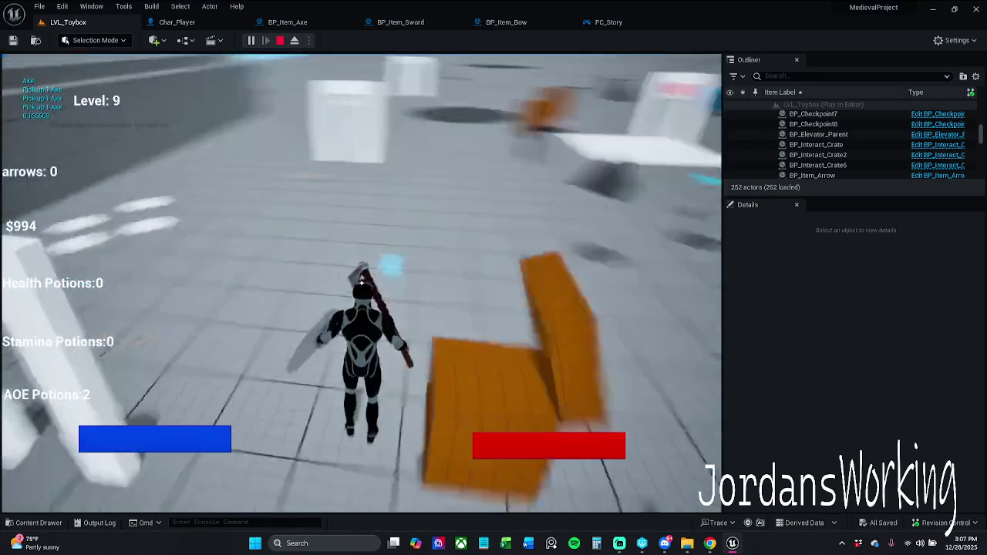
key("w")
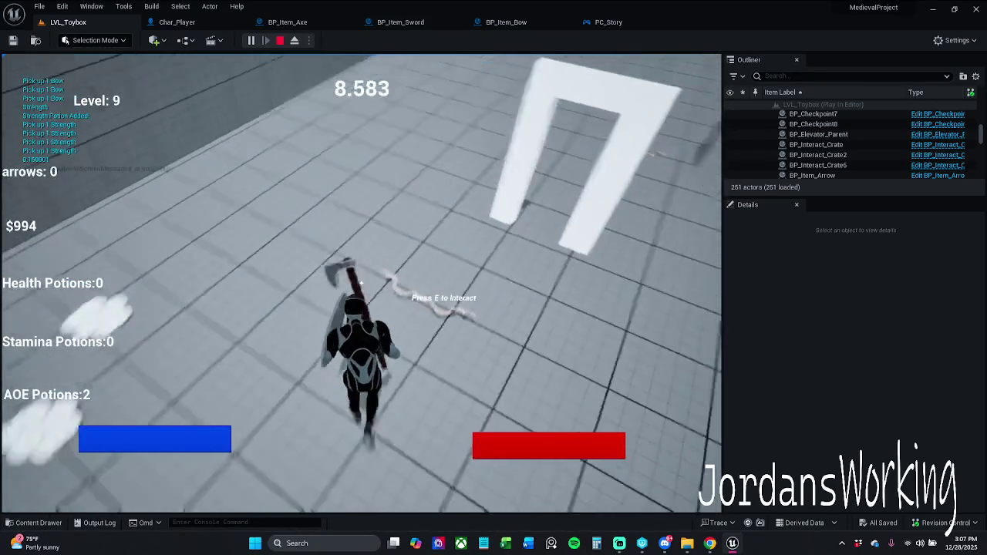
key("w")
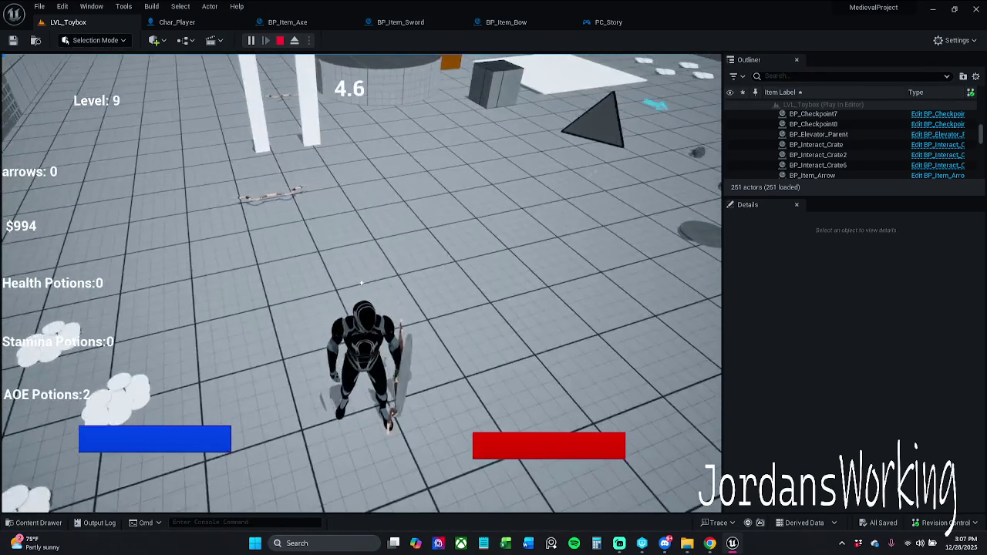
key("Escape")
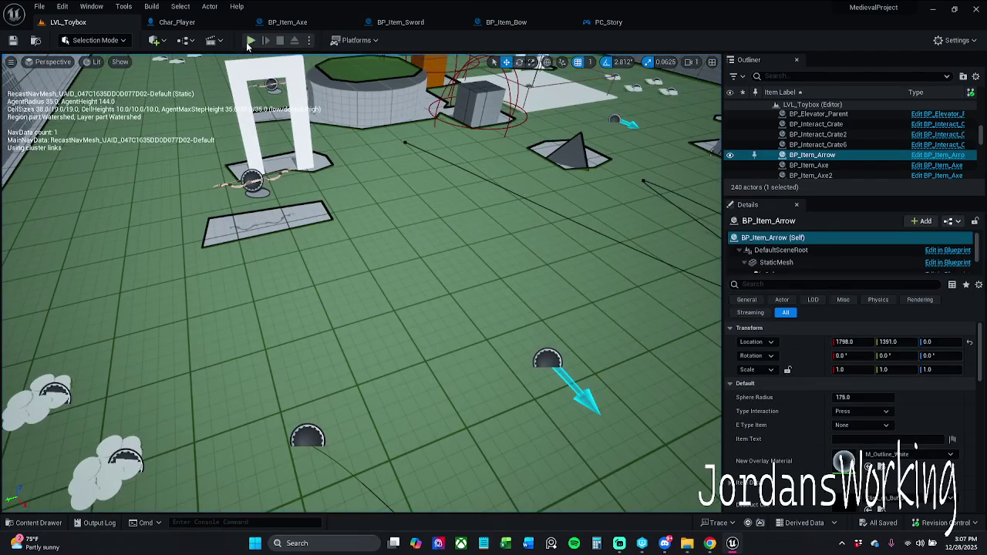
Play the level and run through it testing the pickups, then stop
left_click(251, 41)
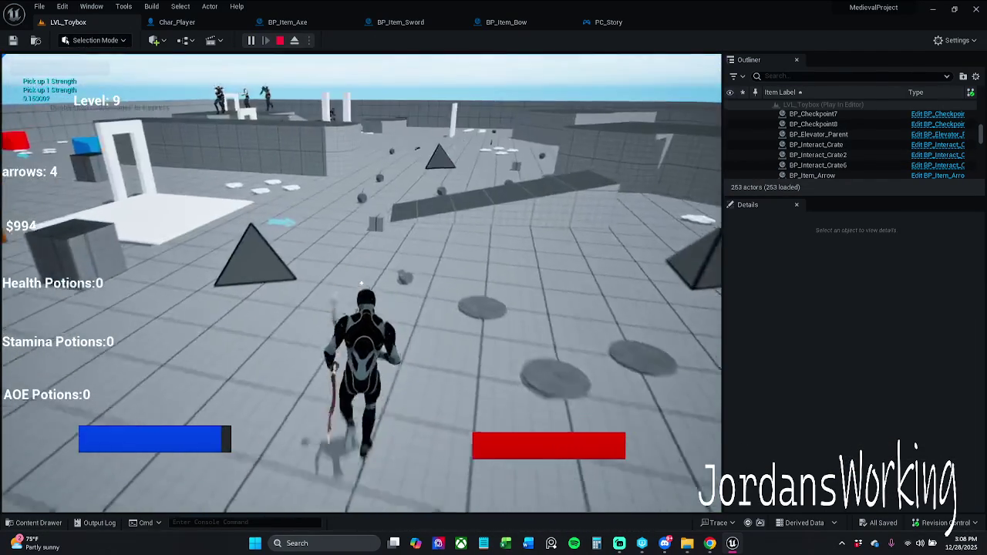
key("w")
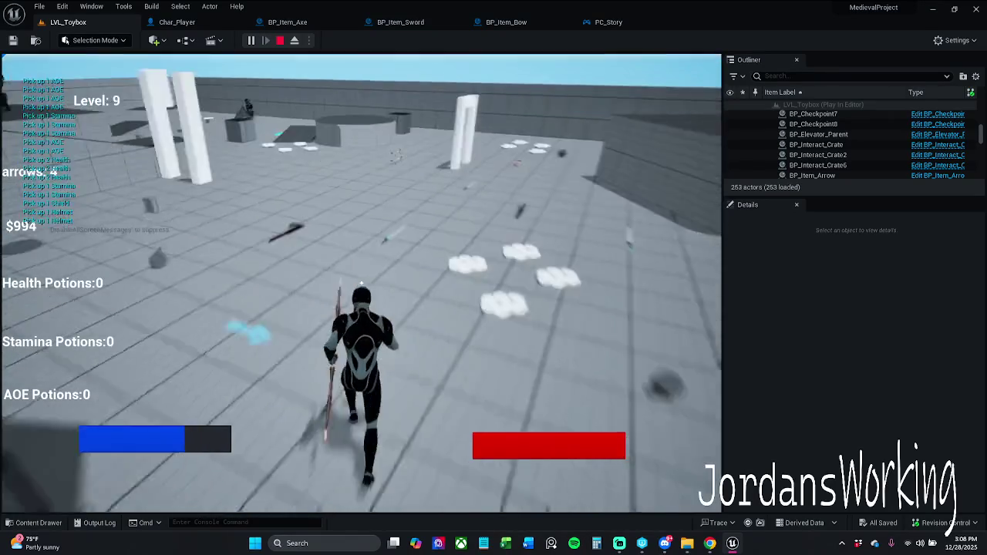
key("w")
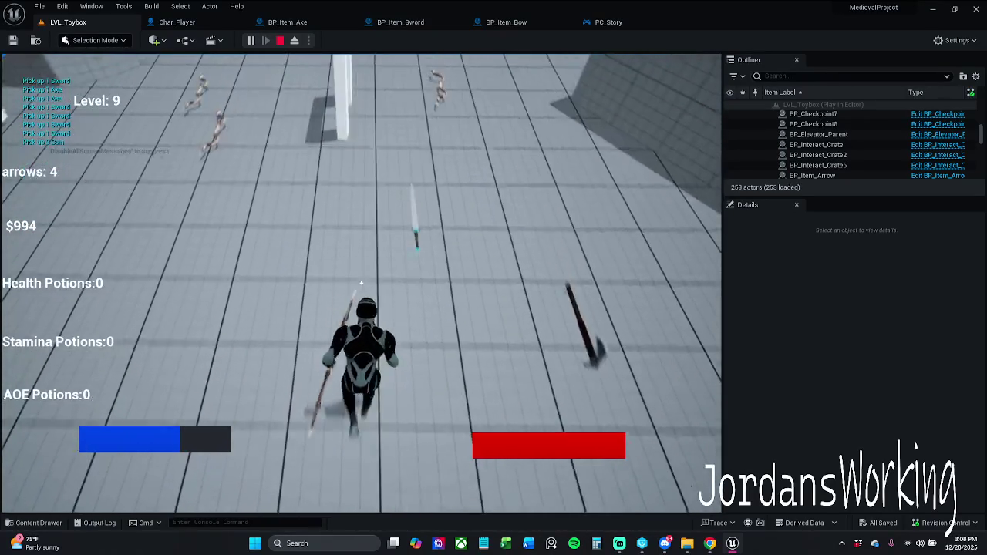
key("w")
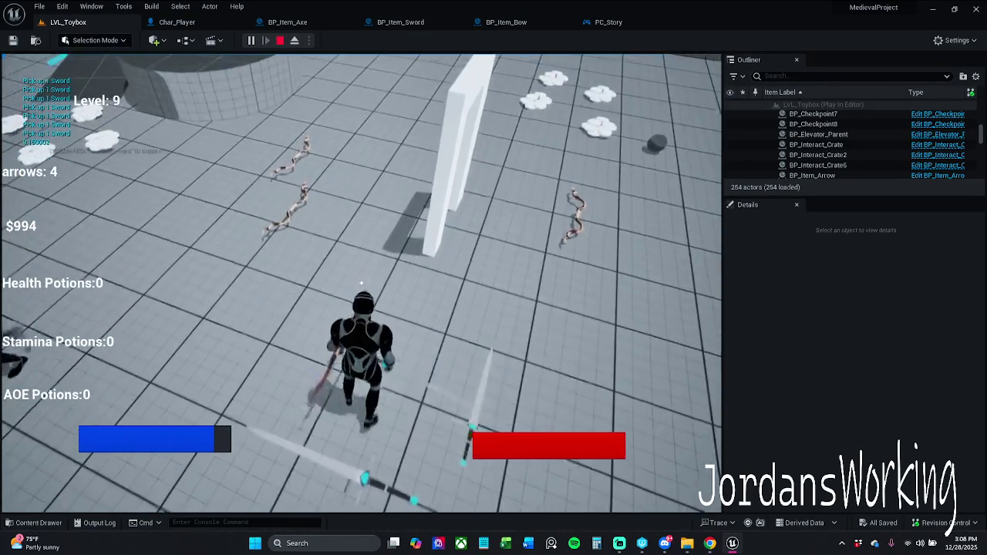
key("w")
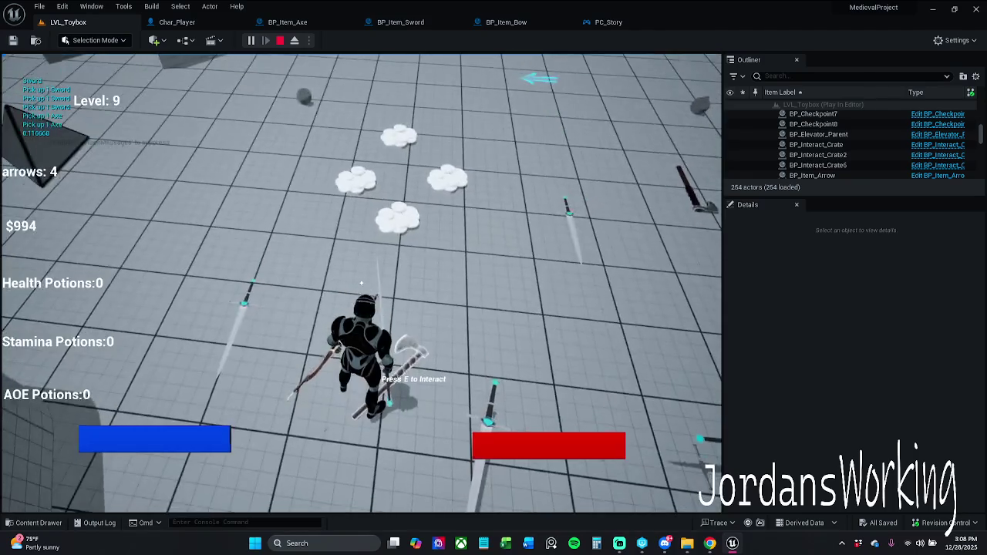
key("Escape")
Replay the level collecting potions, axe, sword, bow and coins, then stop
left_click(252, 44)
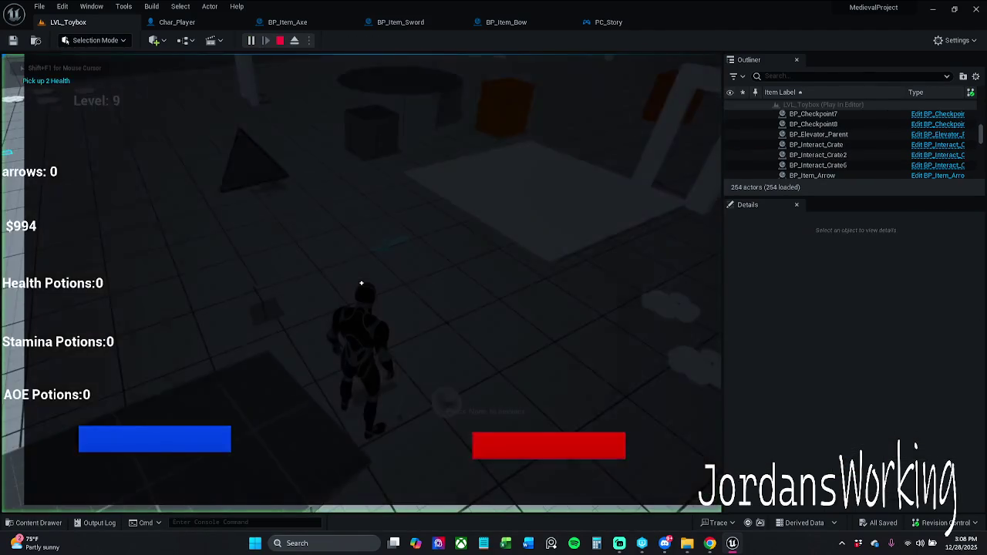
key("w")
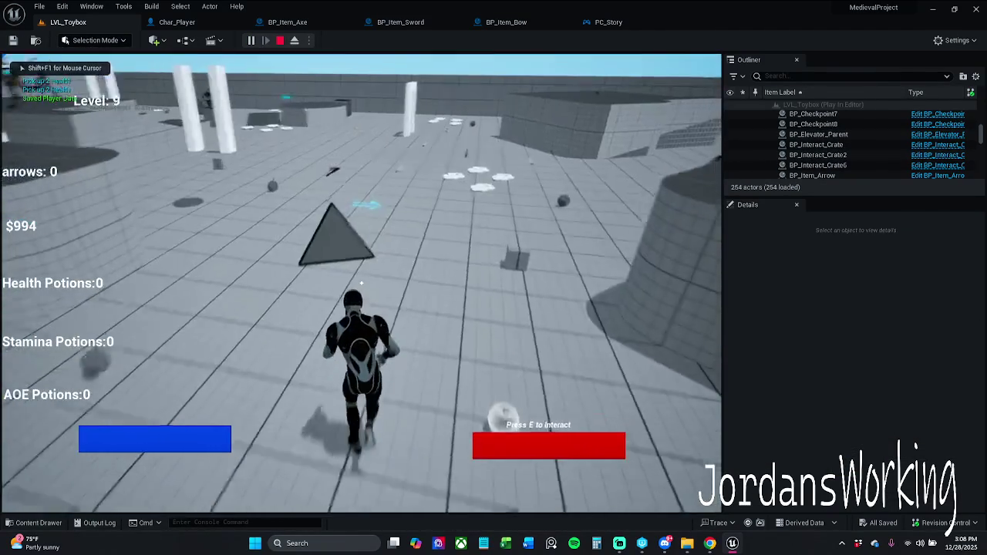
key("w")
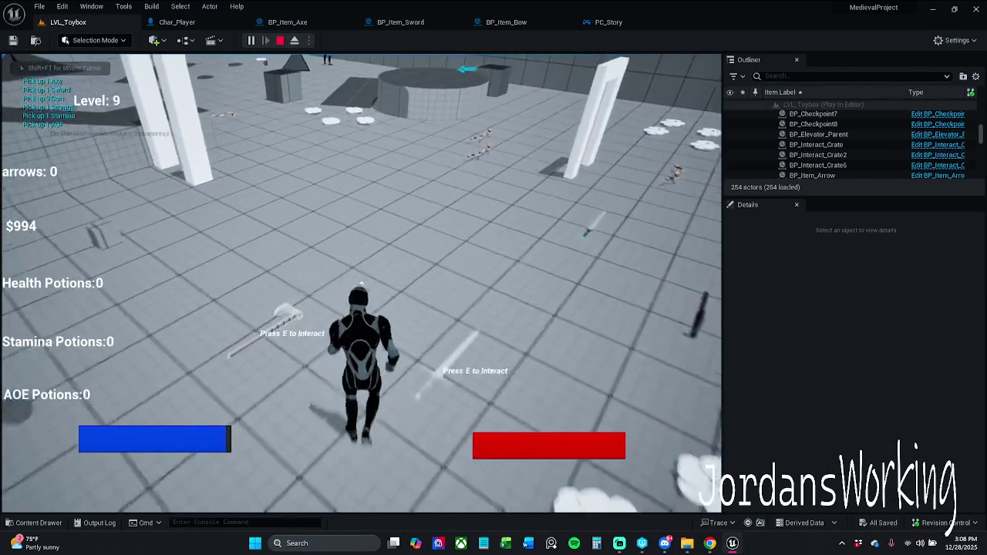
key("w")
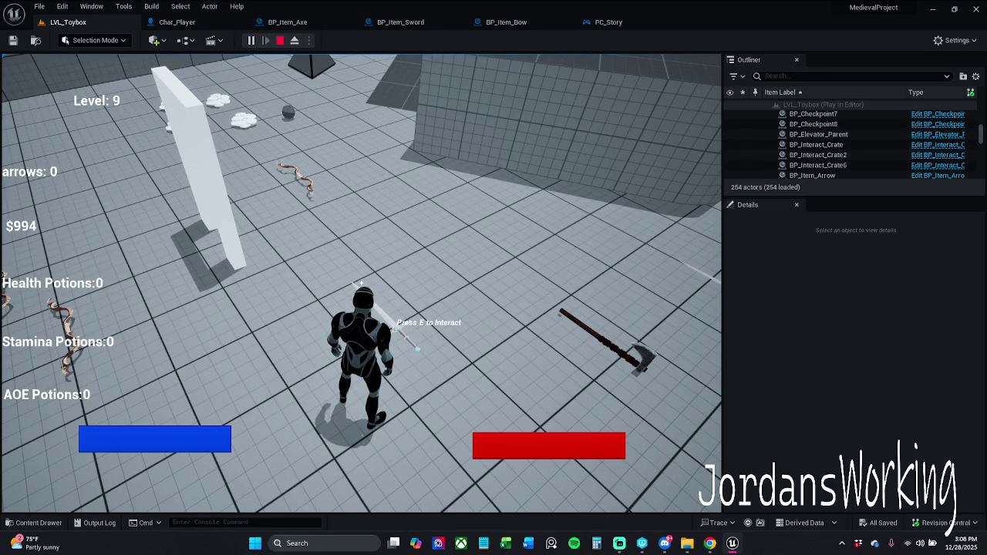
key("w")
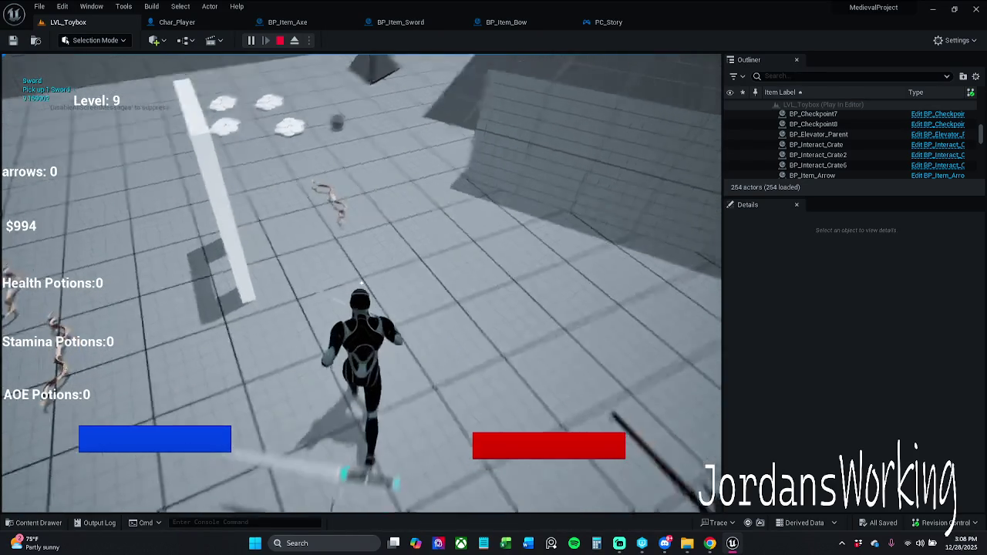
key("w")
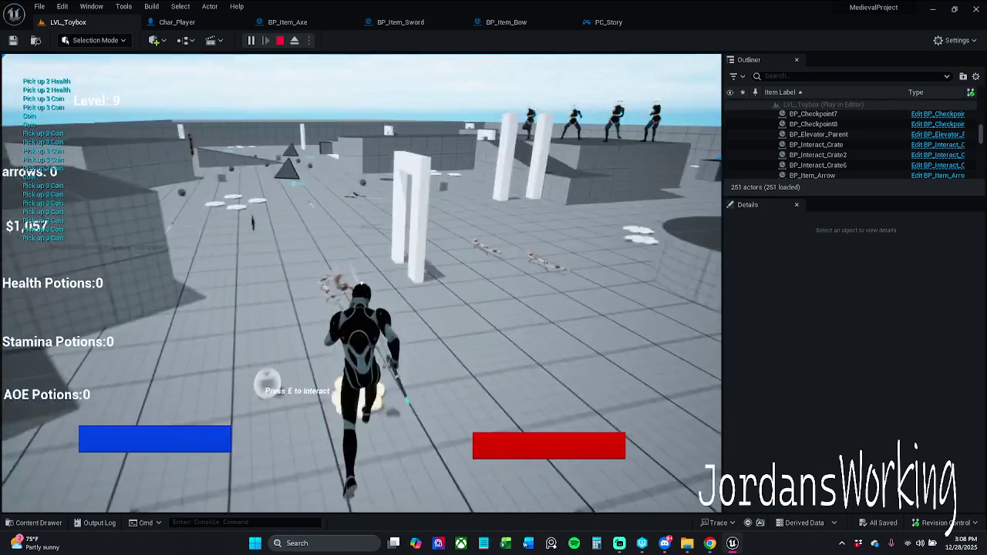
key("Escape")
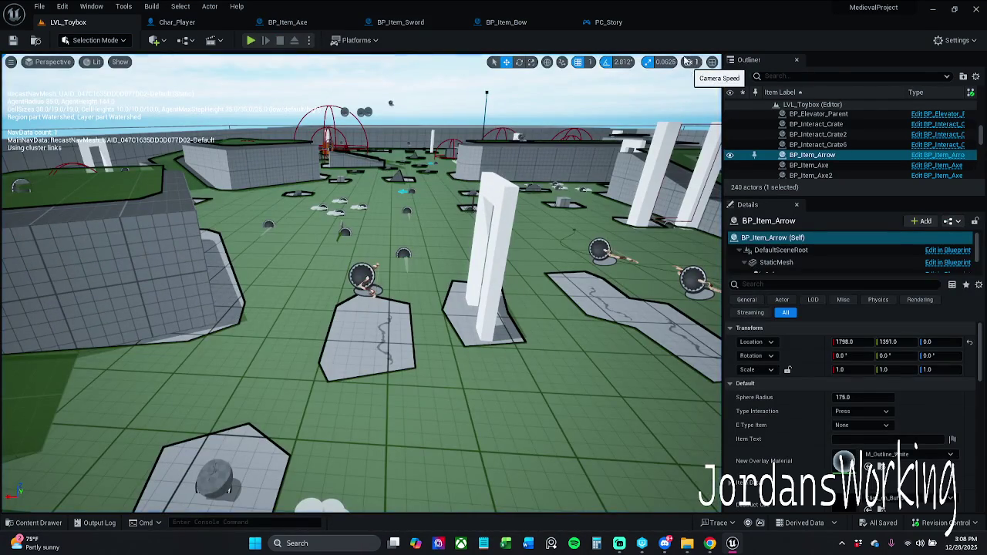
left_click(251, 41)
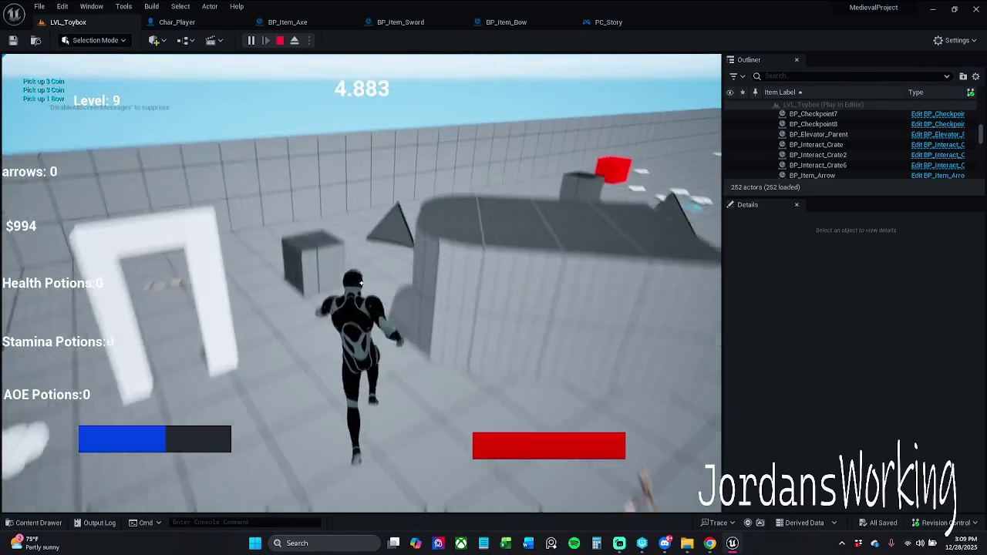
key("w")
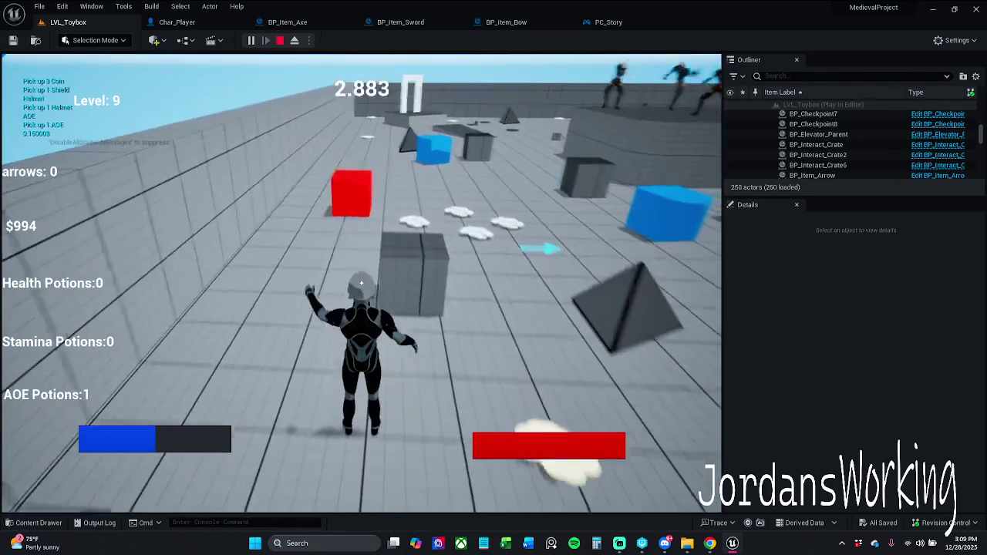
key("space")
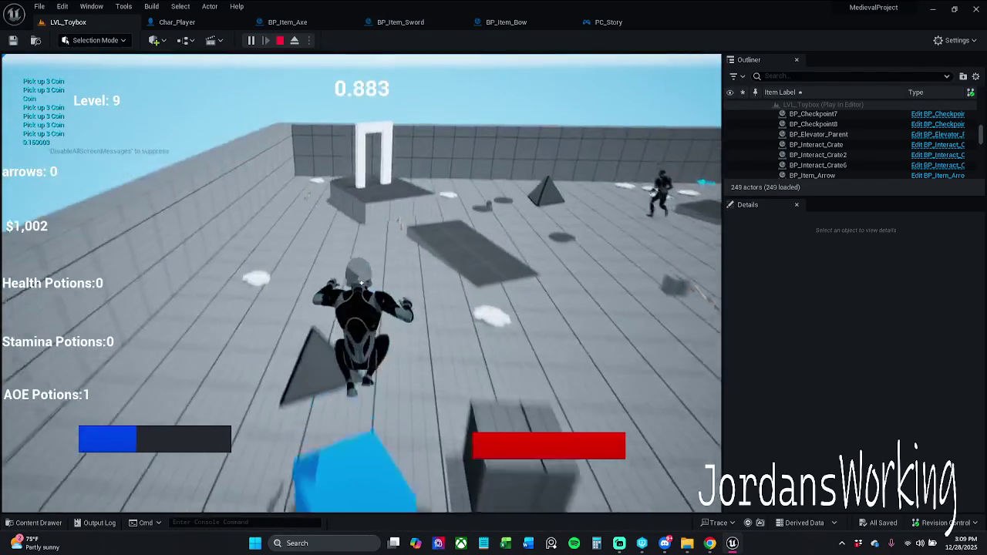
key("space")
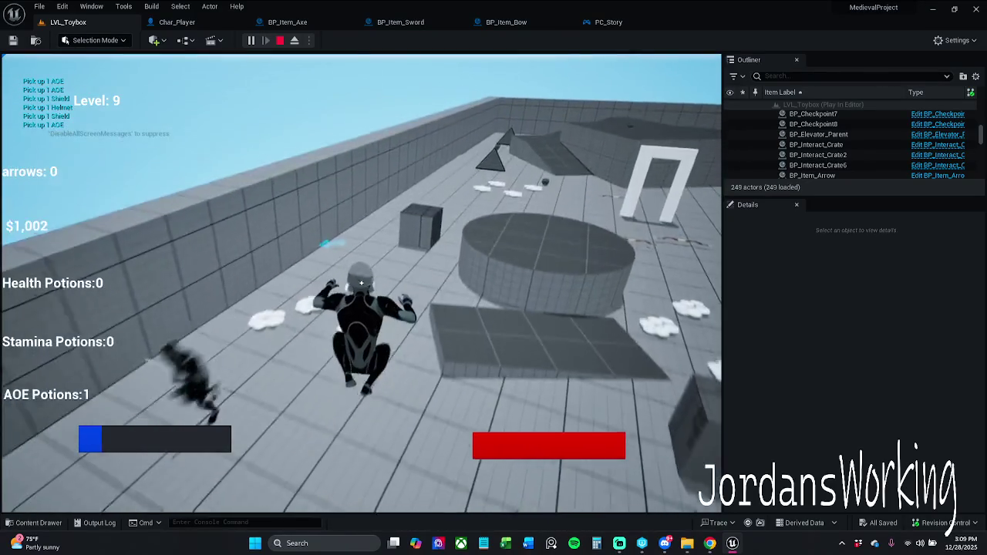
key("Escape")
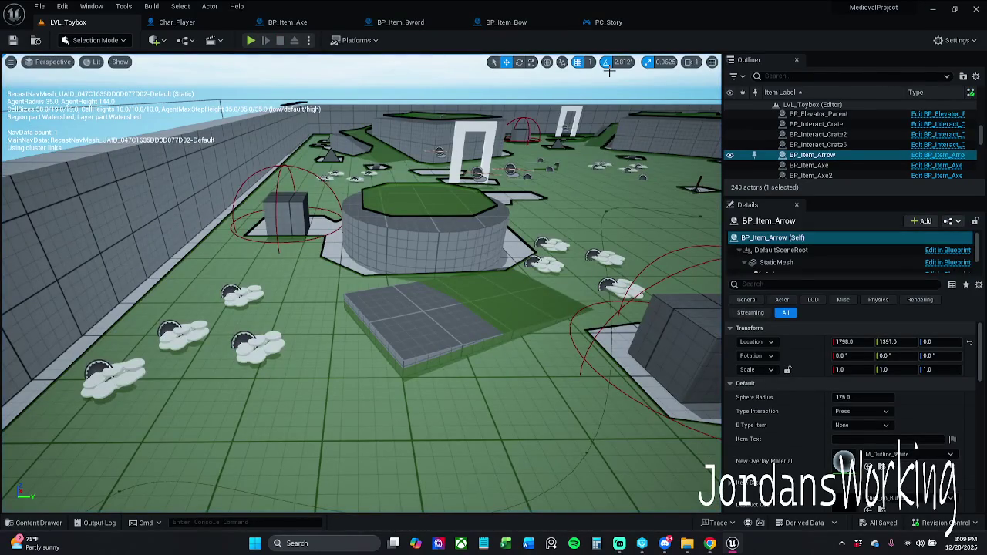
Save all, then close the PC_Story blueprint so BP_Item_Bow's event graph shows
left_click(39, 6)
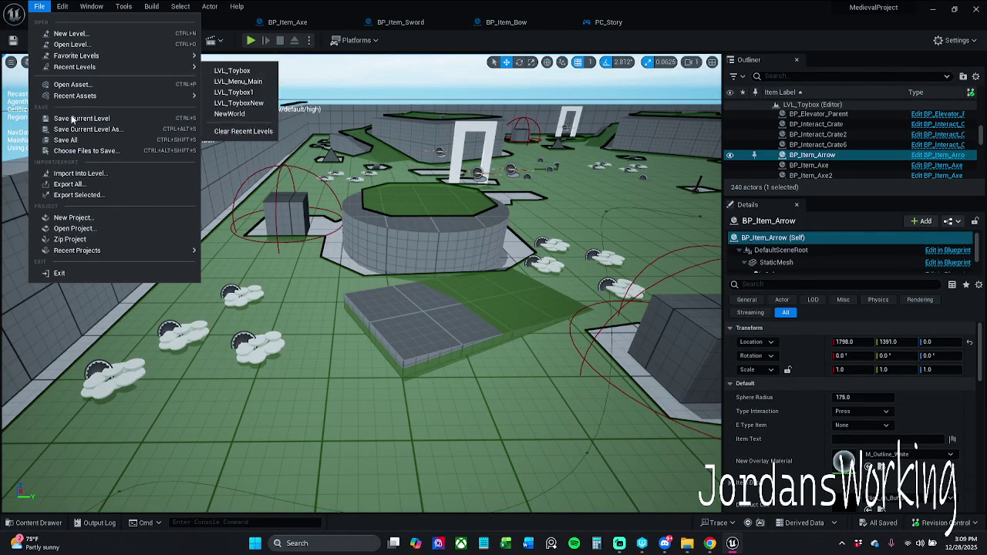
left_click(74, 141)
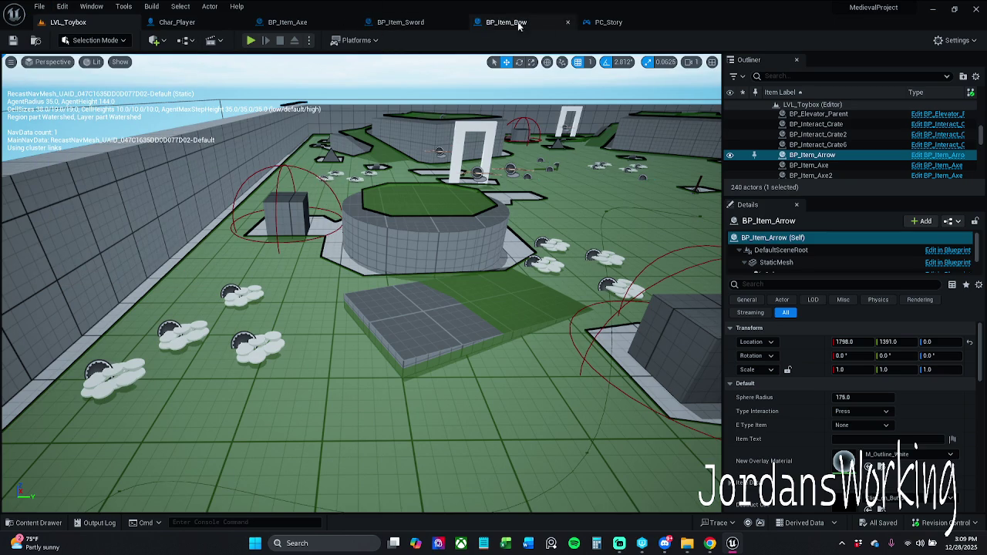
left_click(606, 22)
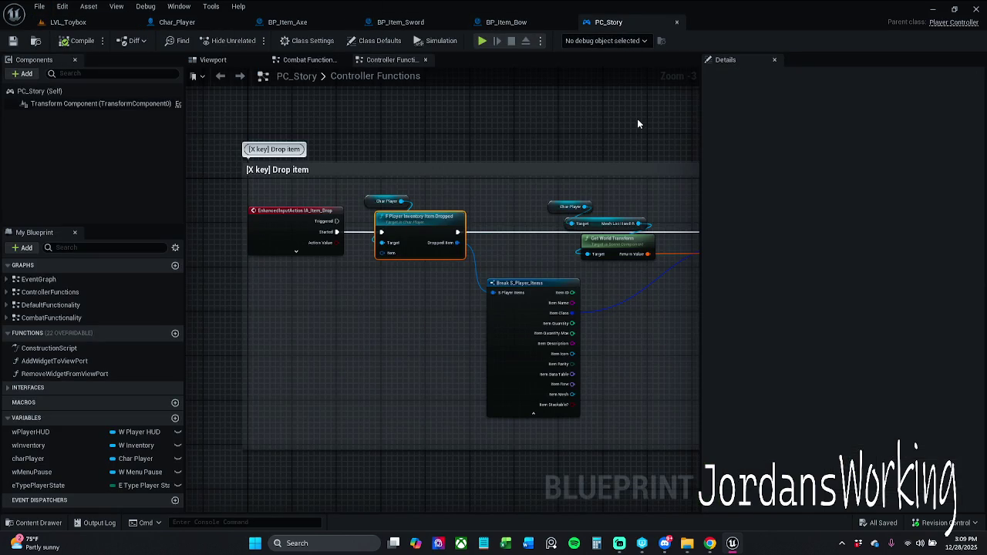
left_click(529, 194)
left_click_drag(530, 194, 470, 194)
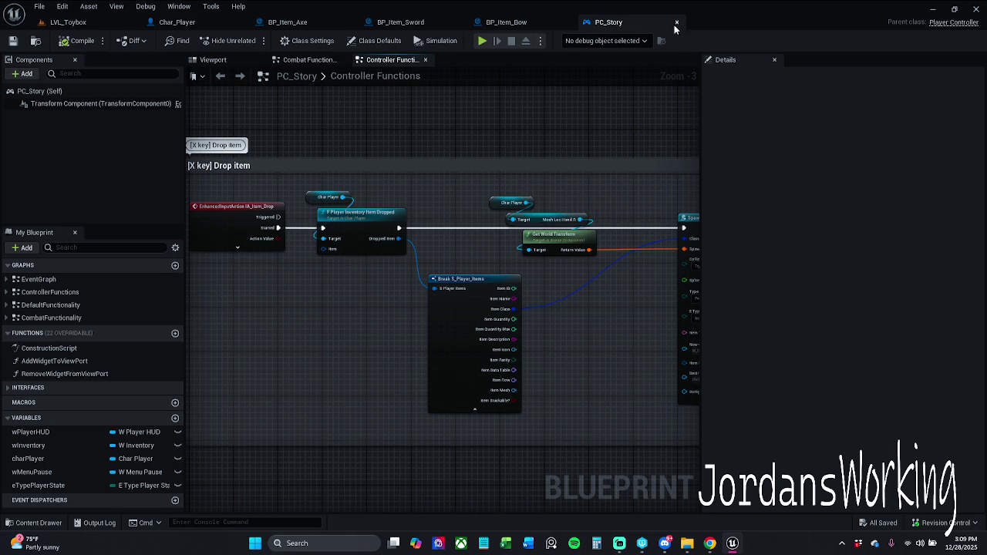
left_click(532, 22)
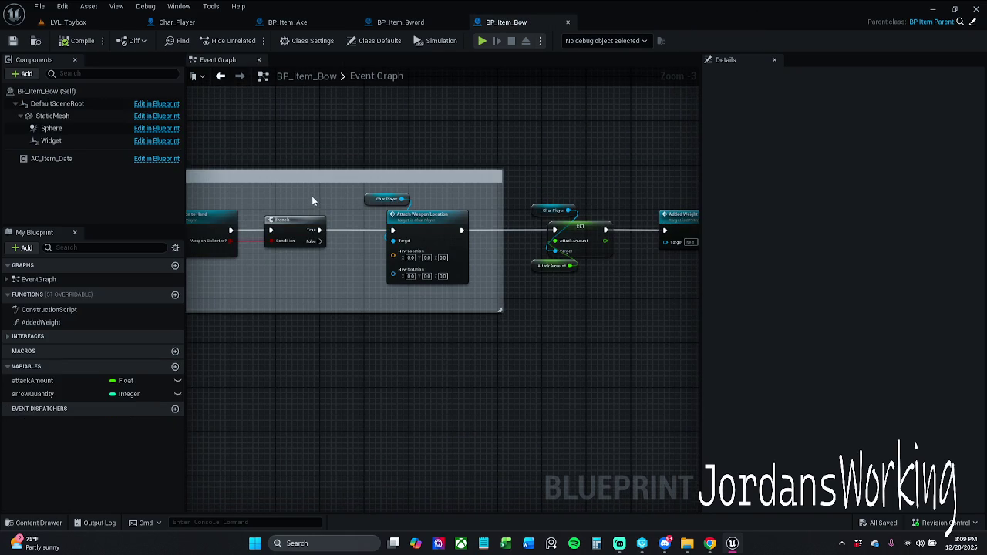
Shift the Char Player and Attach Weapon Location nodes left in BP_Item_Bow's event graph
left_click_drag(326, 303, 444, 197)
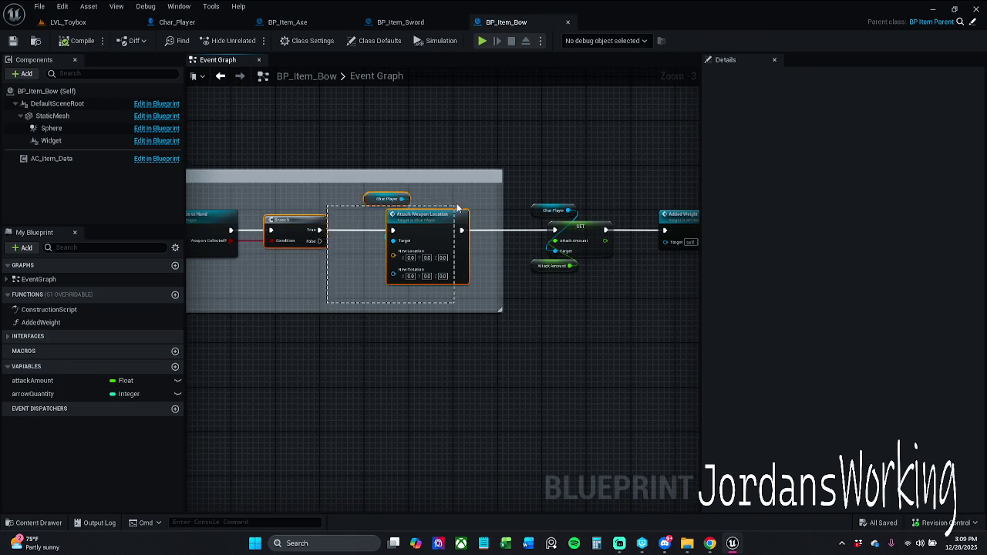
left_click(362, 279)
mouse_move(363, 278)
left_mouse_down()
mouse_move(463, 192)
mouse_move(420, 222)
left_mouse_up()
left_click(86, 205)
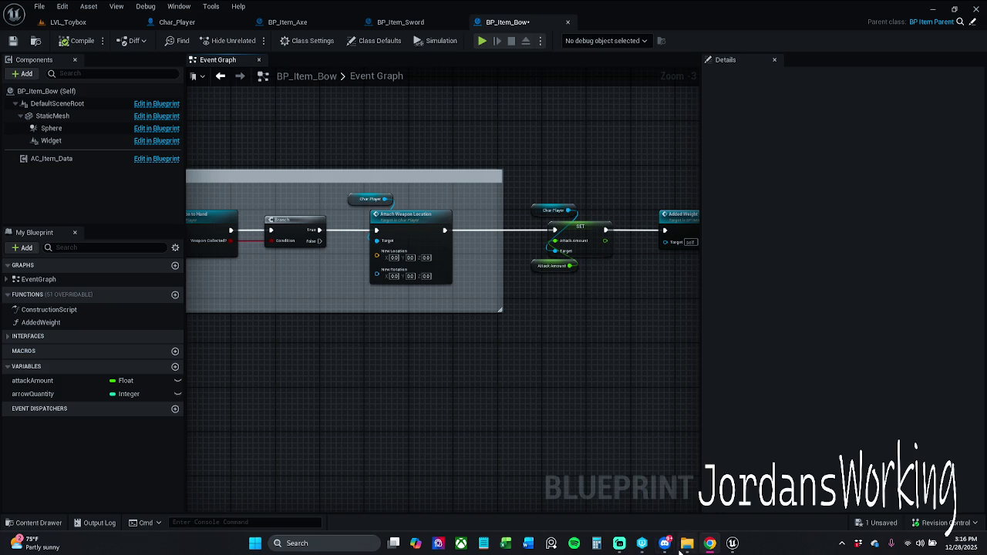
left_click(617, 548)
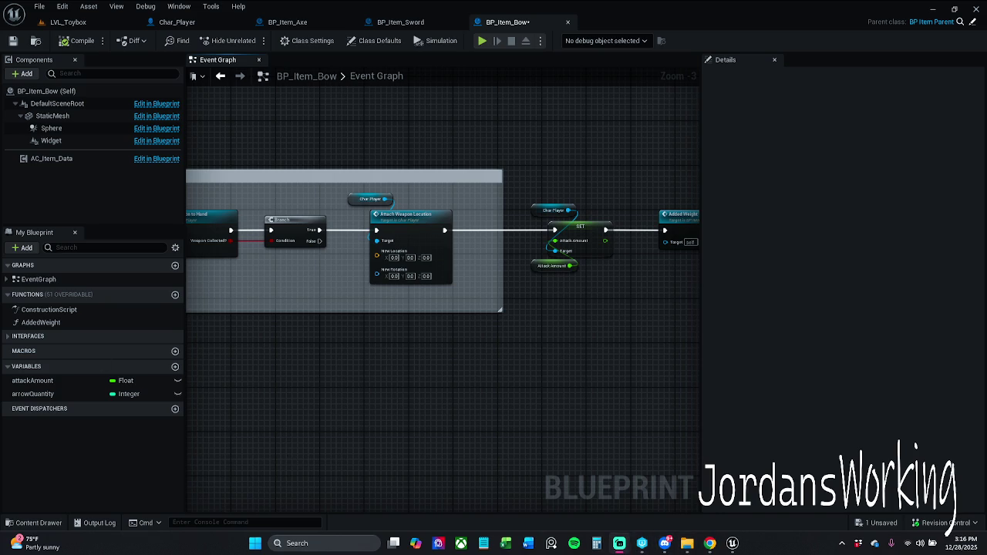
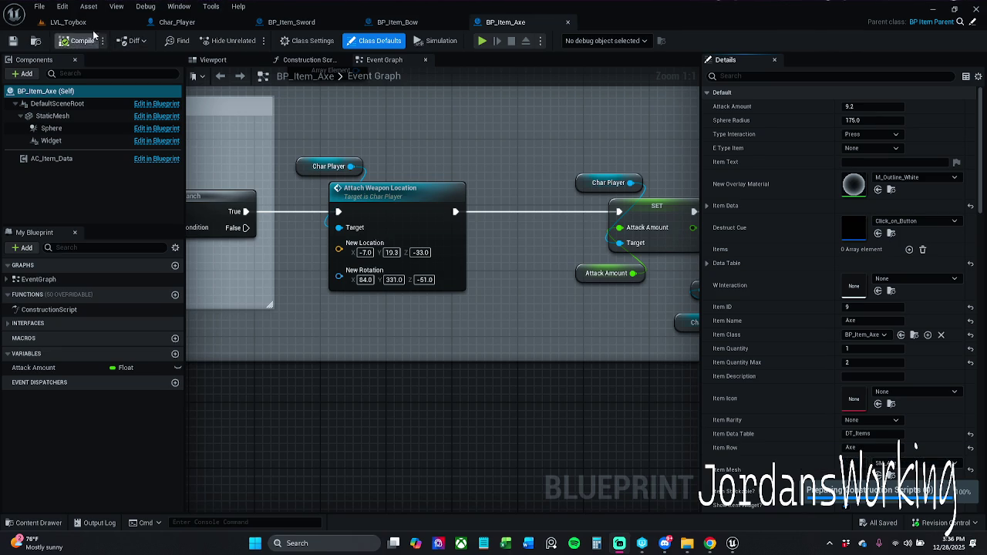
Play-test LVL_Toybox, running to collect the sword, axe, health potions and coins
left_click(68, 22)
left_click(250, 41)
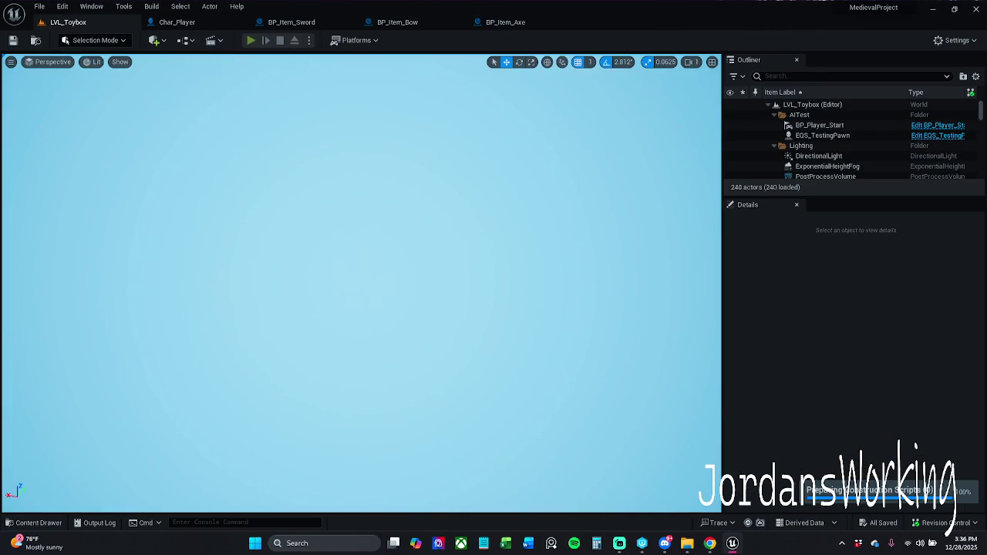
key("w")
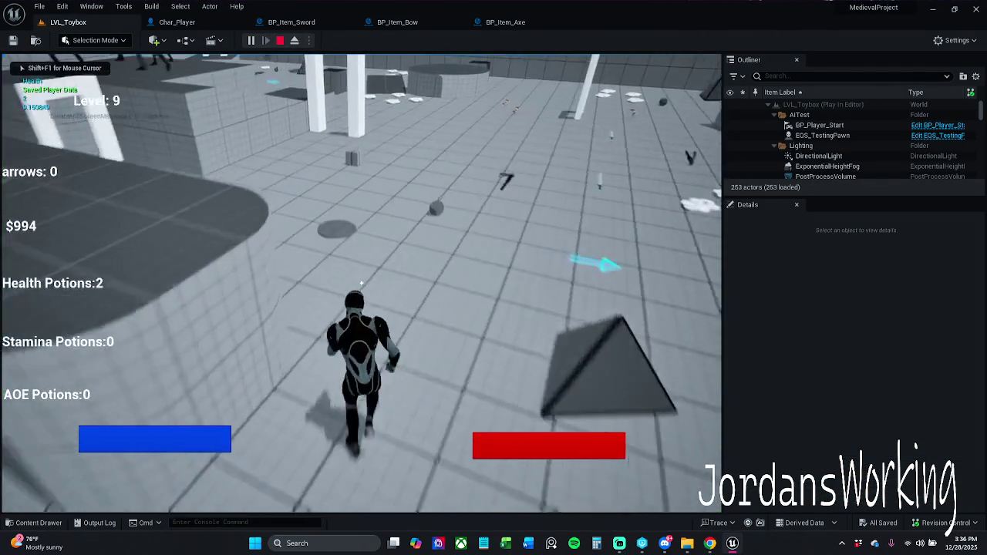
key("w")
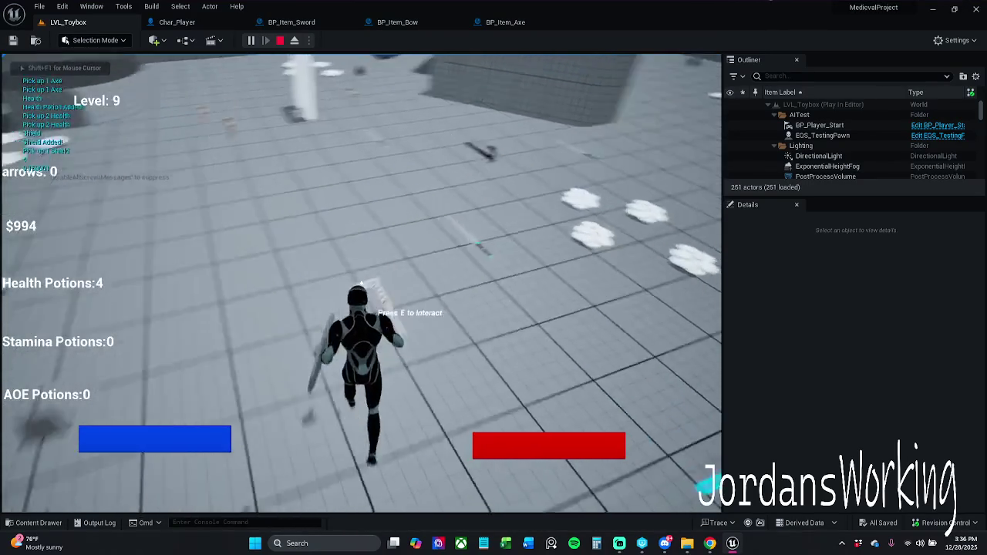
key("w")
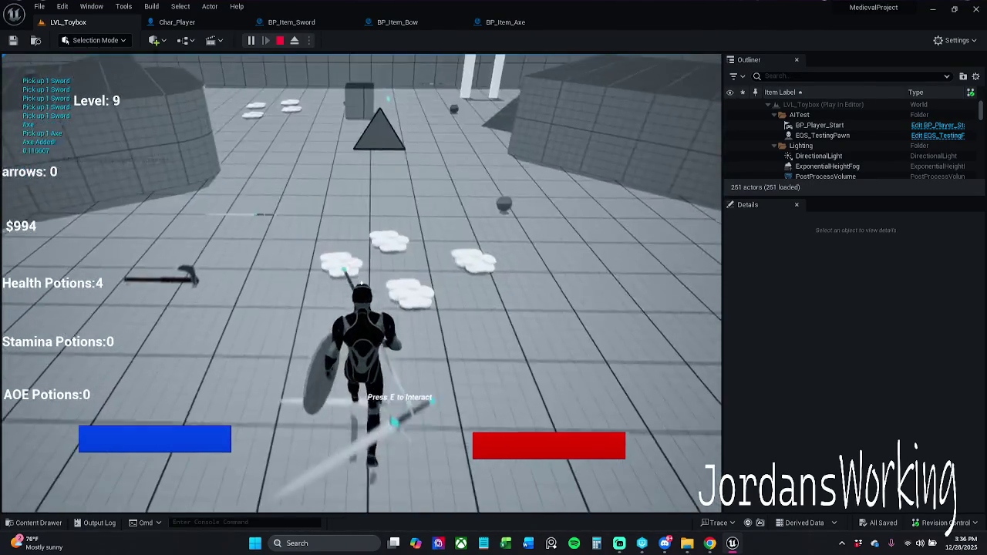
Stop the play session and start submitting changed assets through Revision Control
key("Escape")
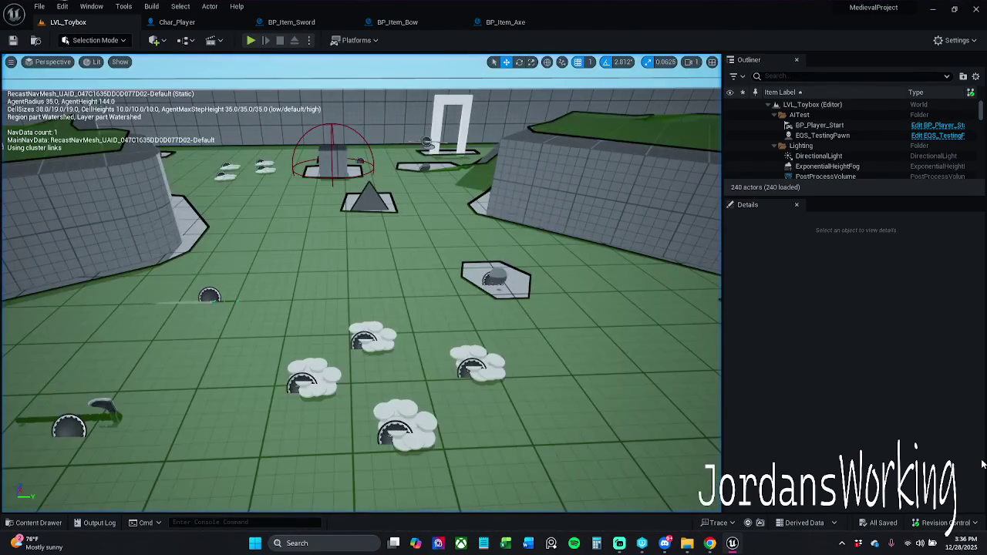
left_click(960, 524)
left_click(936, 477)
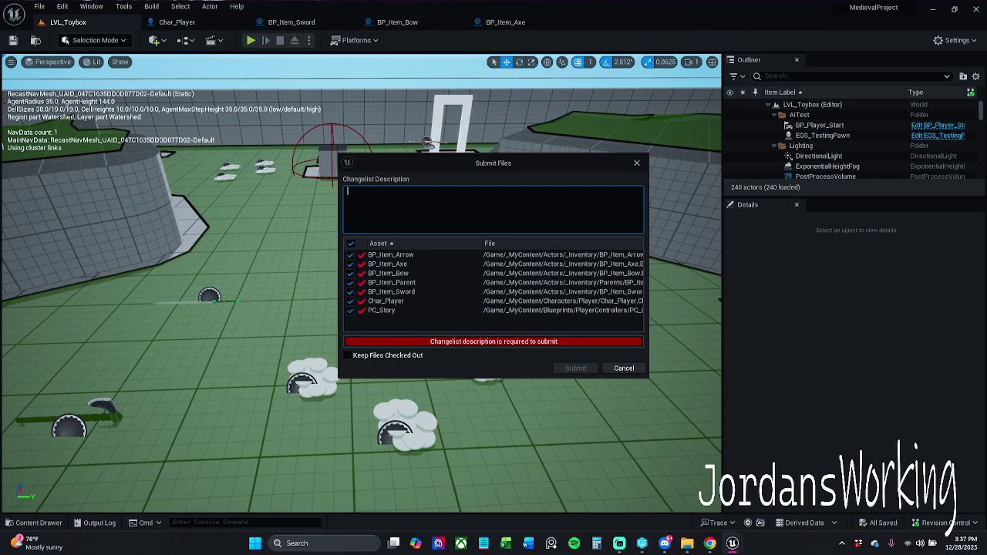
Cancel the Submit Files dialog and return to Char_Player's Inventory Item Dropped graph
left_click(637, 163)
left_click(177, 22)
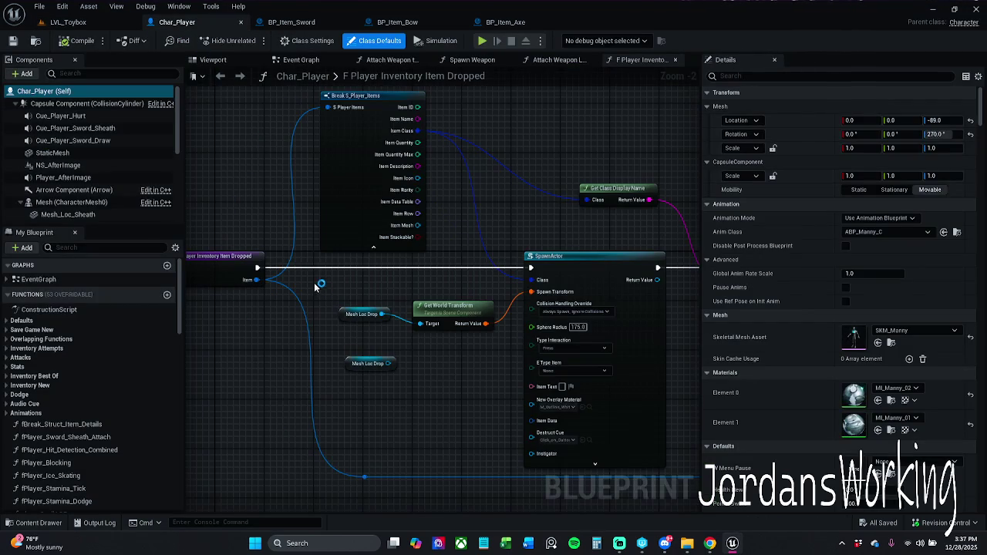
In BP_Item_Sword's Event Graph, enlarge the comment box up and to the right
left_click(642, 543)
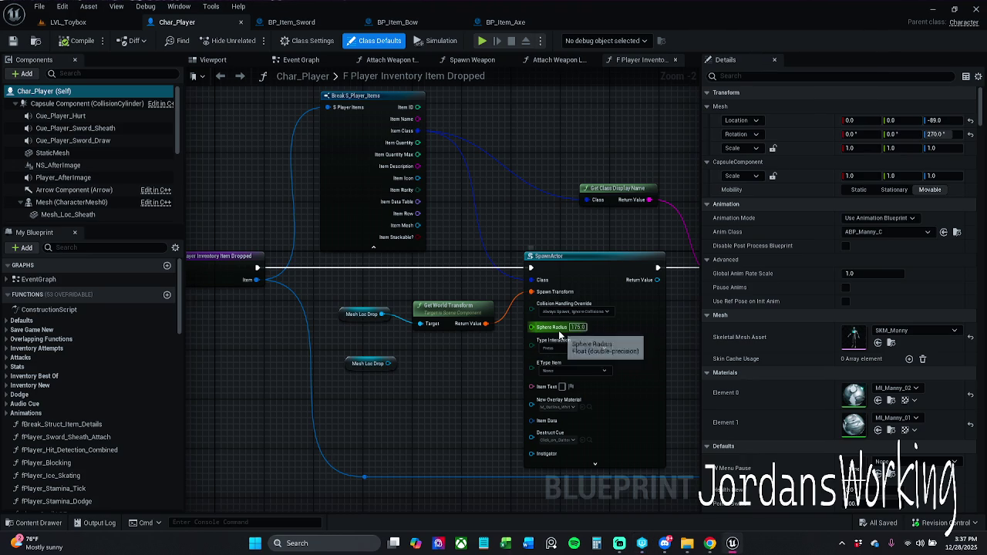
left_click(309, 23)
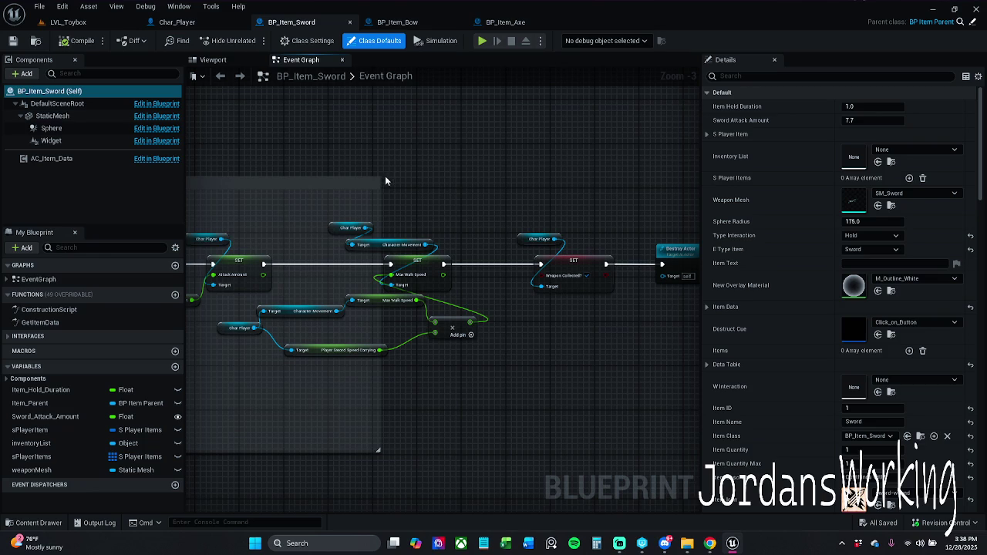
mouse_move(379, 180)
left_mouse_down()
mouse_move(595, 143)
mouse_move(697, 143)
left_mouse_up()
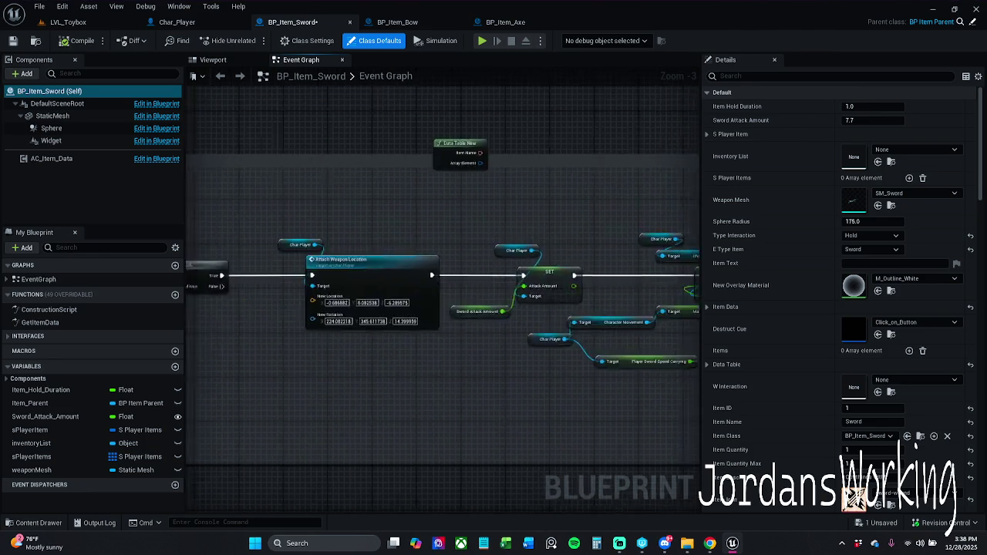
Move the Data Table New node lower, save BP_Item_Sword, and return to Char_Player
mouse_move(344, 147)
left_mouse_down()
mouse_move(526, 287)
mouse_move(263, 378)
mouse_move(259, 389)
left_mouse_up()
left_click_drag(351, 373, 406, 377)
left_click(406, 377)
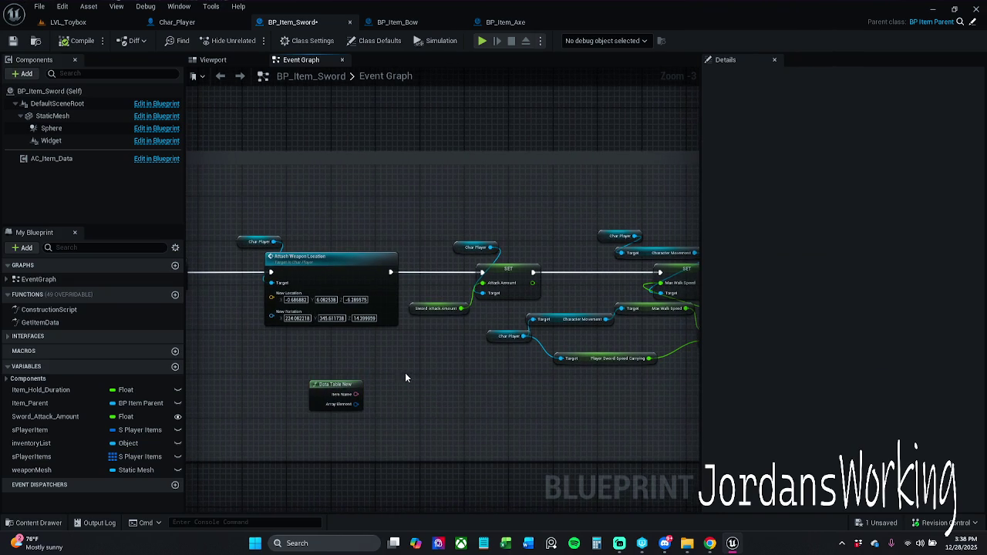
left_click_drag(323, 385, 344, 385)
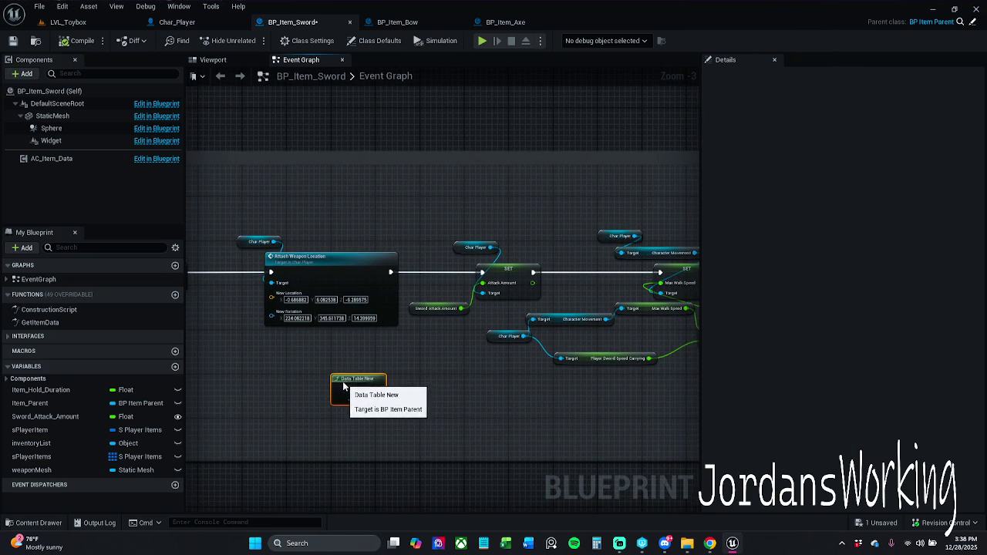
left_click(12, 40)
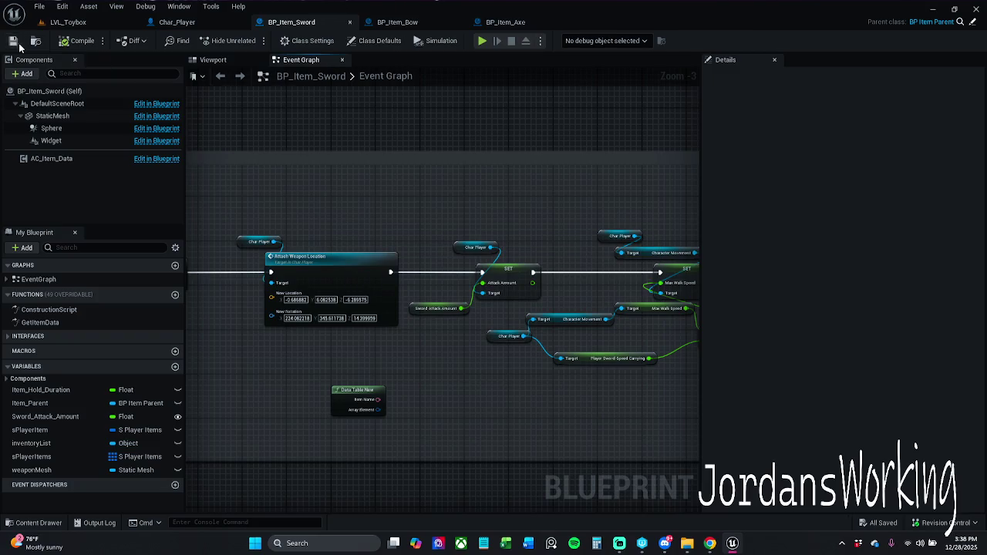
left_click(176, 21)
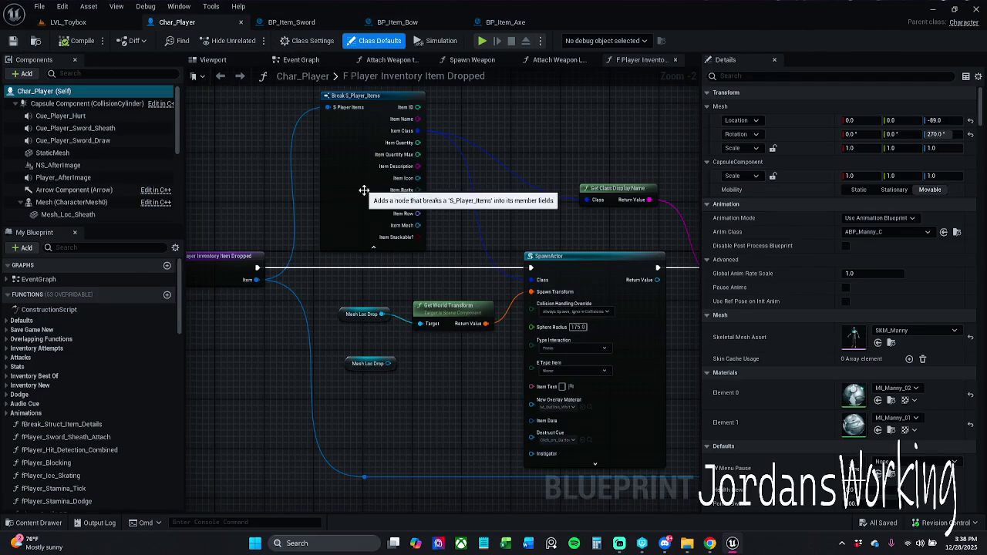
Close the Inventory Item Dropped, Attach Weapon Location, Spawn Weapon and Attach Weapon to Hand graphs
left_click(675, 61)
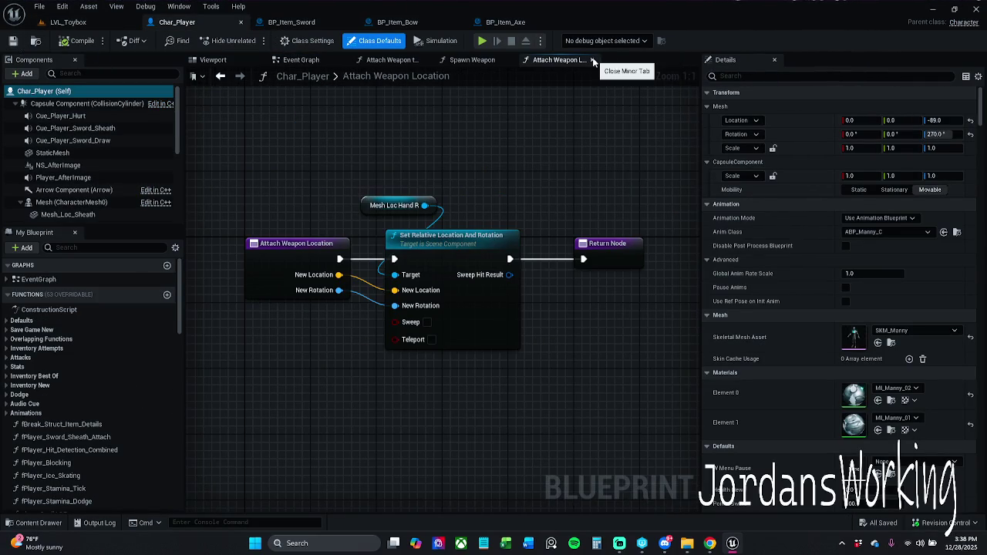
left_click(617, 60)
left_click(509, 60)
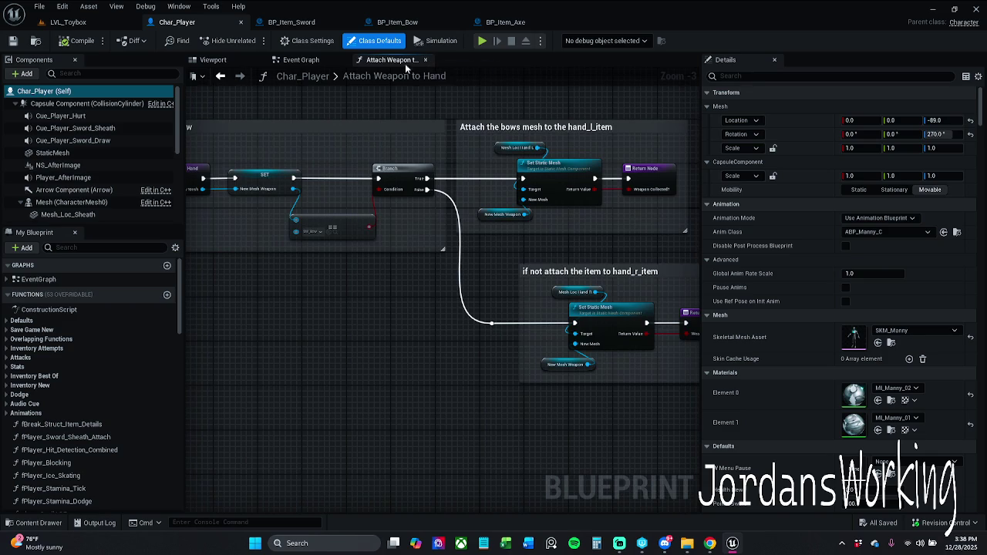
left_click(425, 59)
In the Viewport, give Mesh_Loc_HandL the SM_Sword static mesh and frame it
left_click(215, 61)
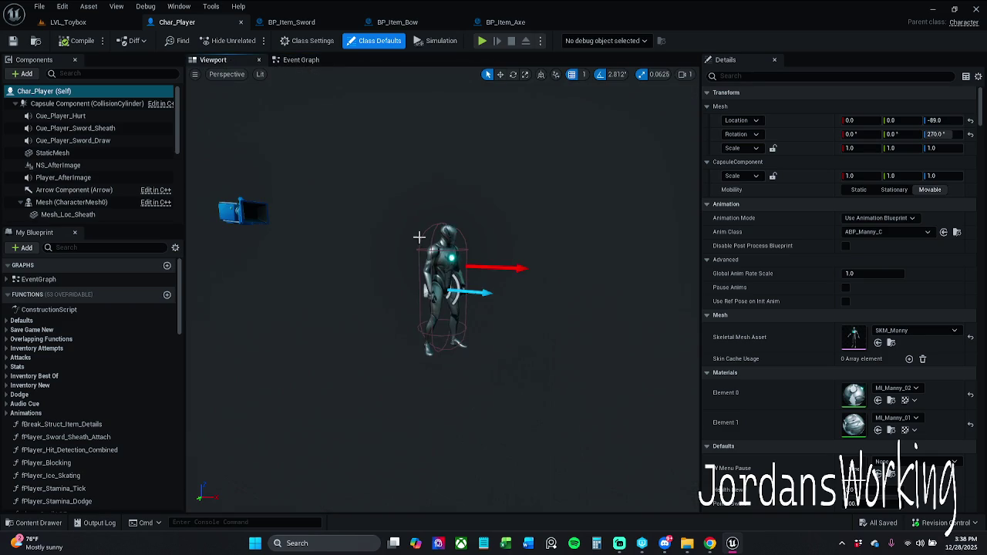
left_click_drag(418, 237, 401, 224)
scroll(110, 177, "down", 2)
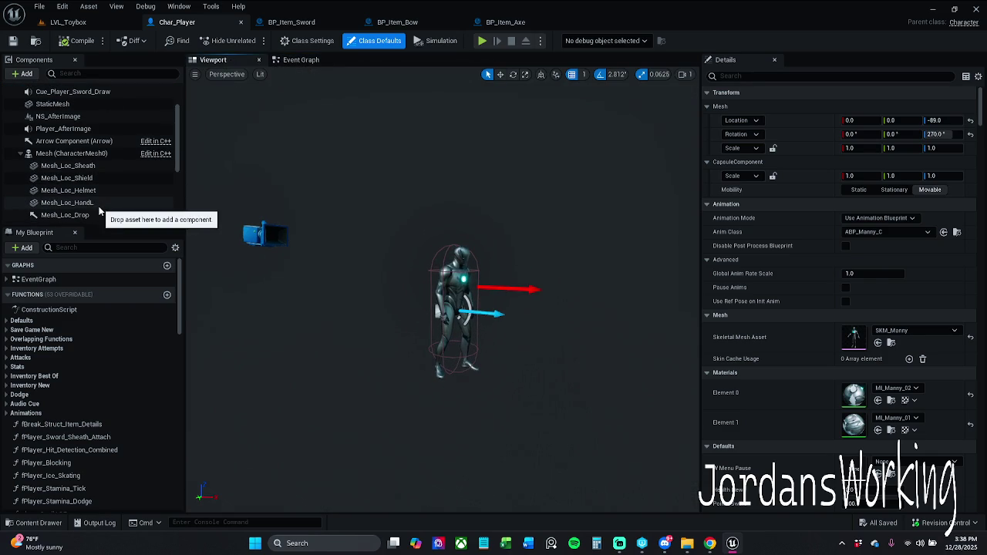
left_click(77, 202)
left_click(890, 276)
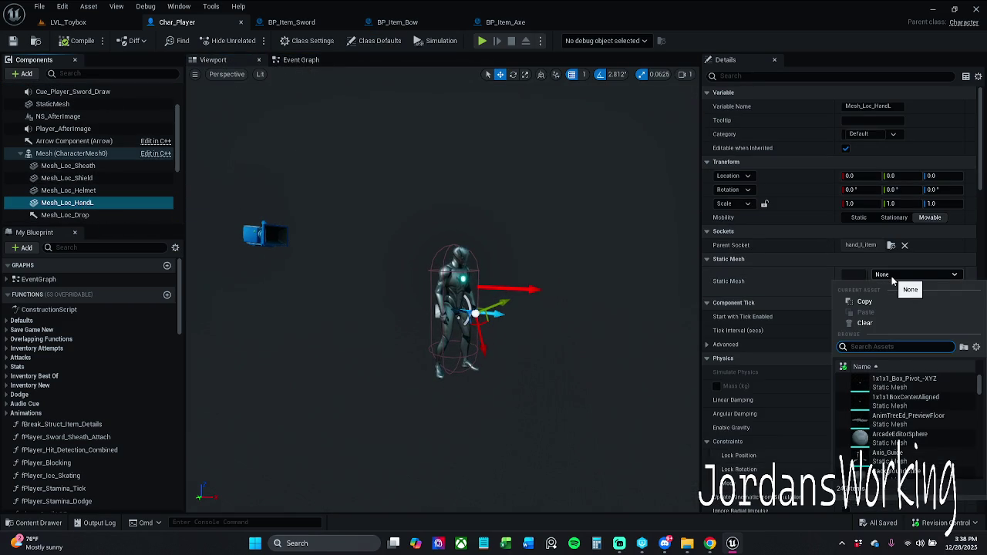
type("sword")
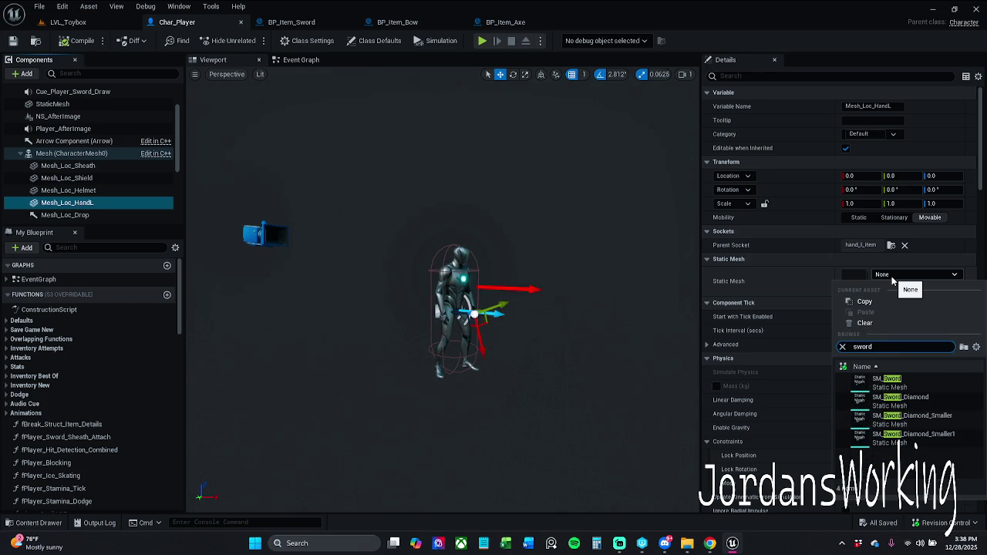
left_click(902, 380)
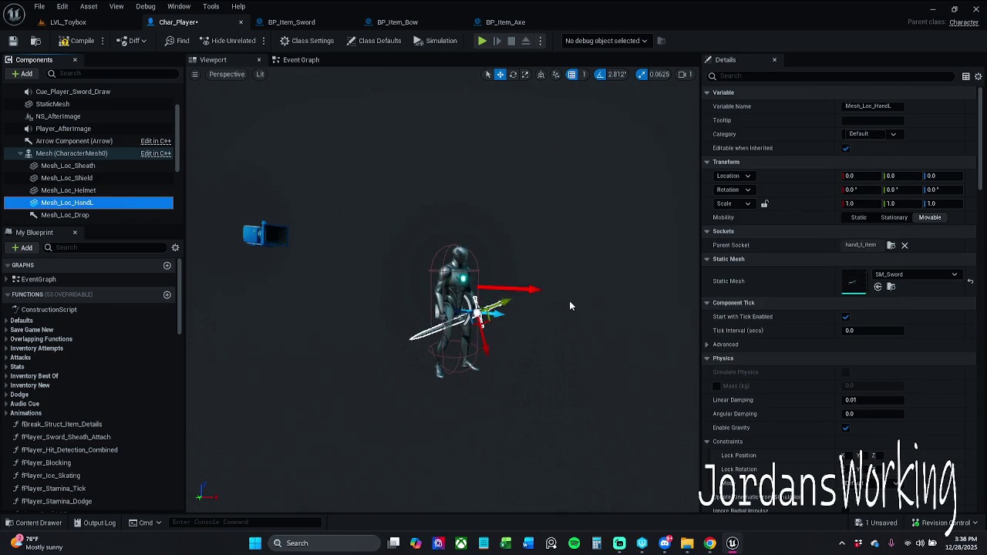
scroll(569, 301, "up", 6)
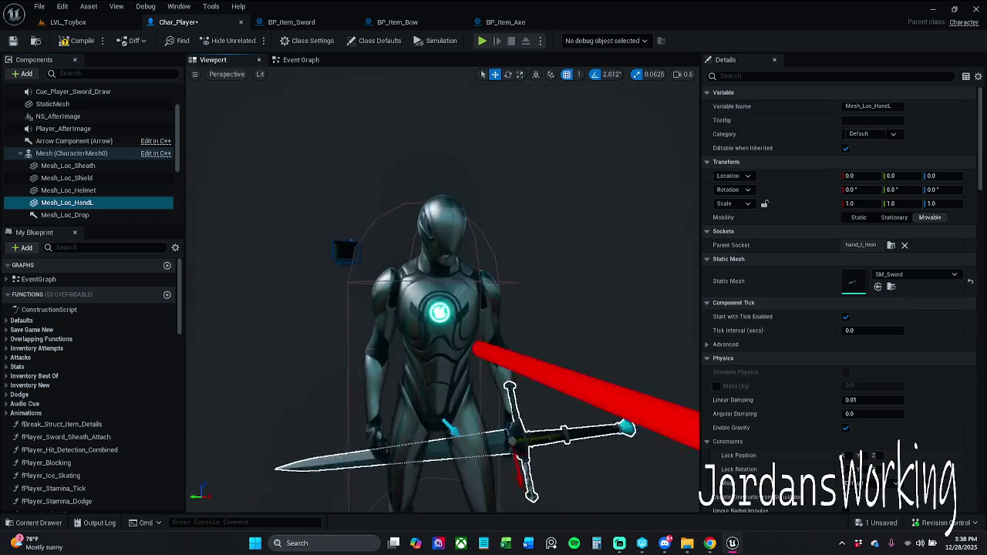
key("f")
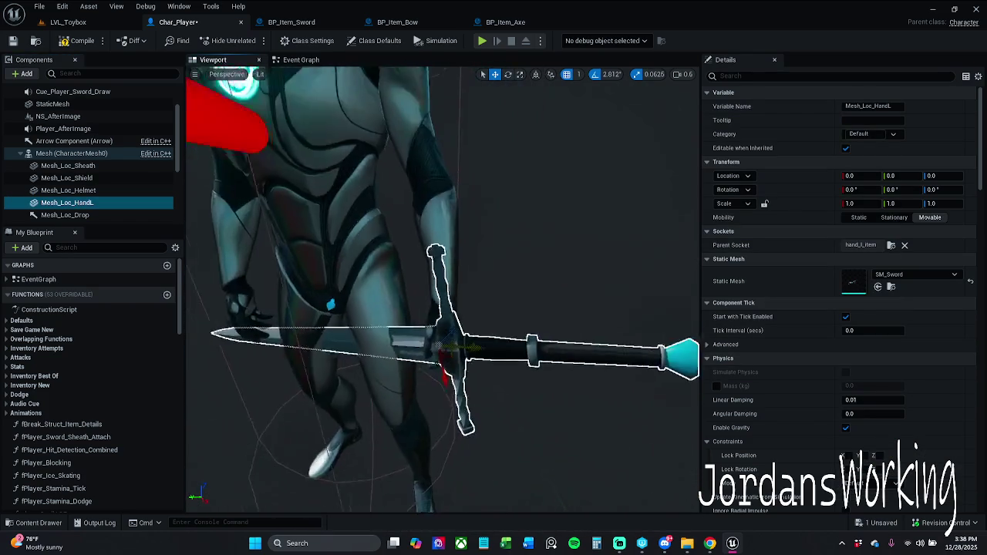
left_click(291, 22)
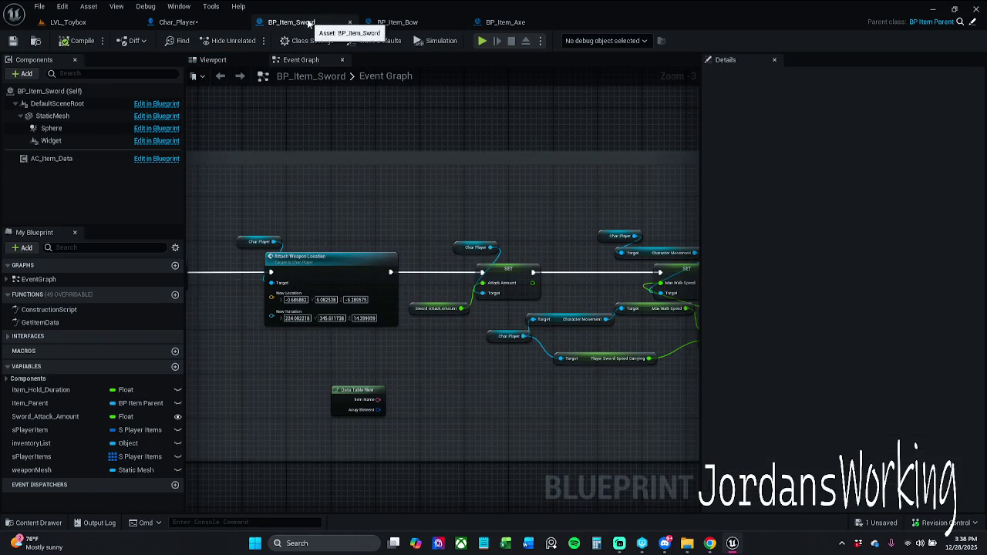
Close the BP_Item_Sword tab and return to Char_Player's sword preview on Mesh_Loc_HandL
middle_click(308, 23)
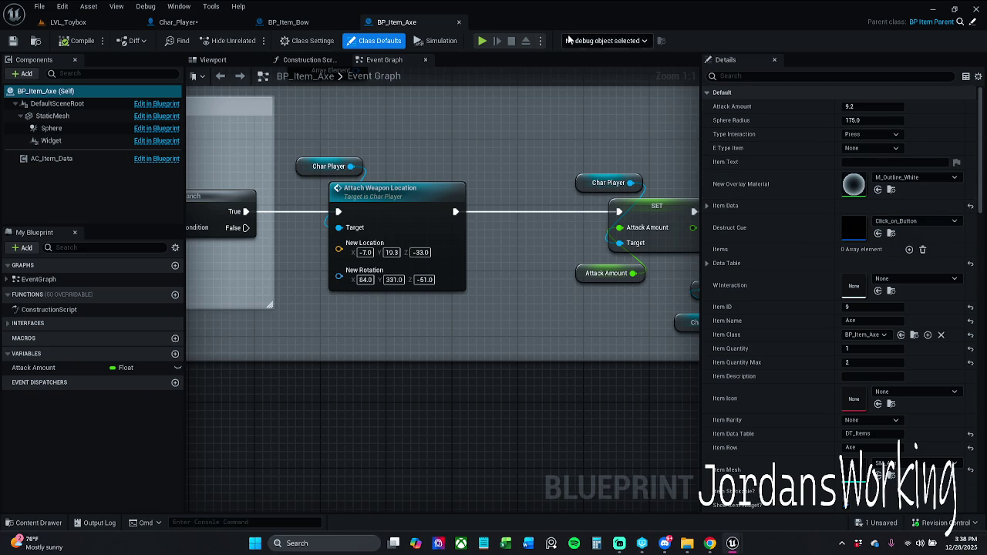
left_click(195, 24)
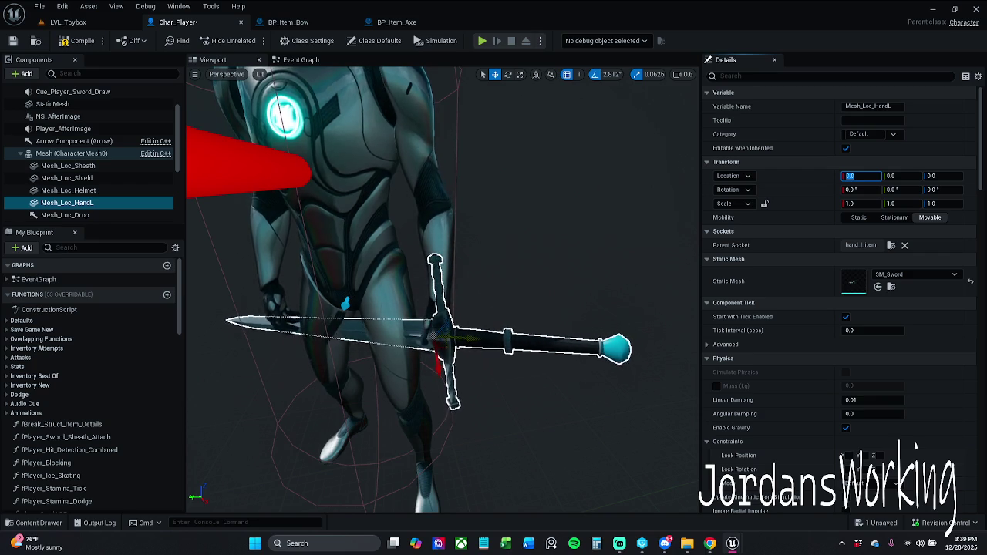
Move the SM_Sword preview from Mesh_Loc_HandL to Mesh_Loc_HandR and compile Char_Player
left_click(859, 176)
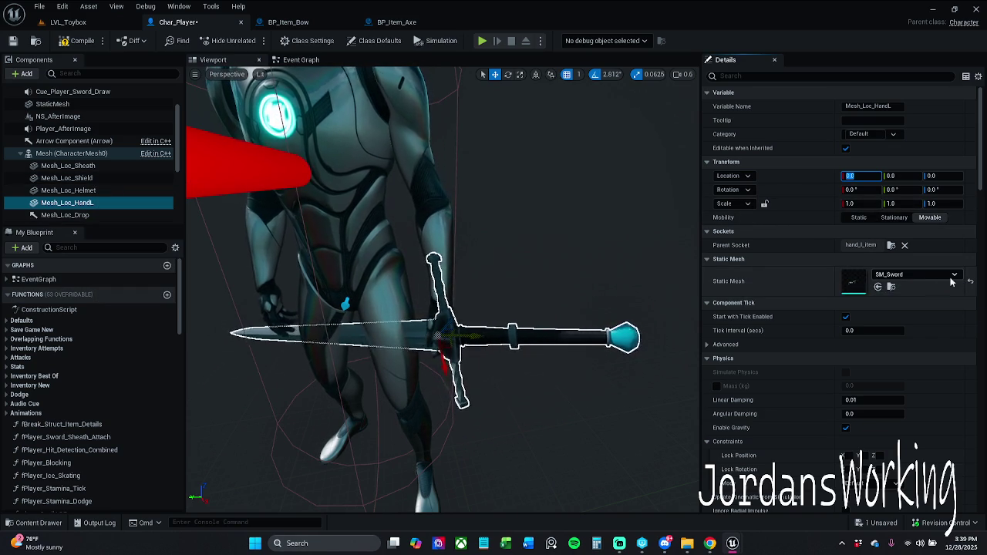
left_click(891, 287)
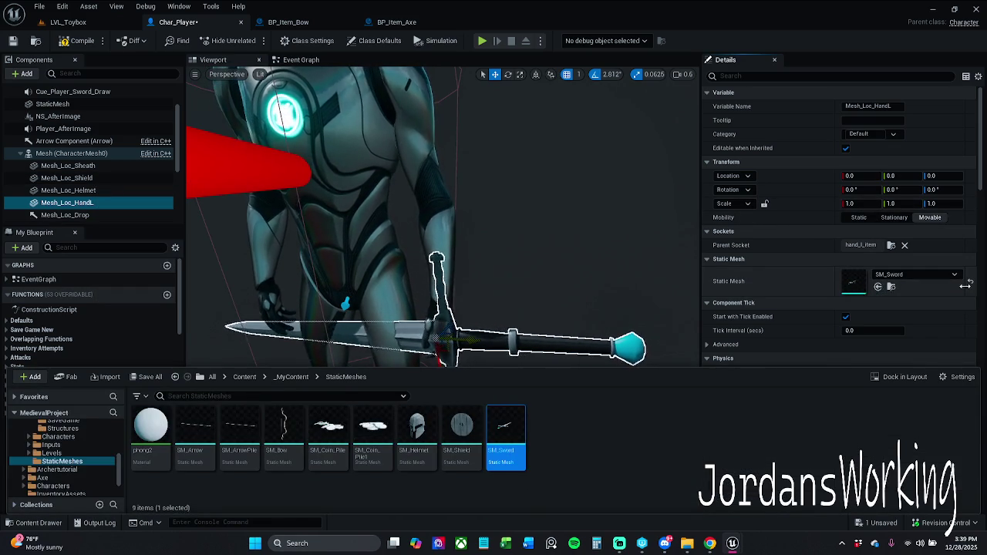
left_click(970, 282)
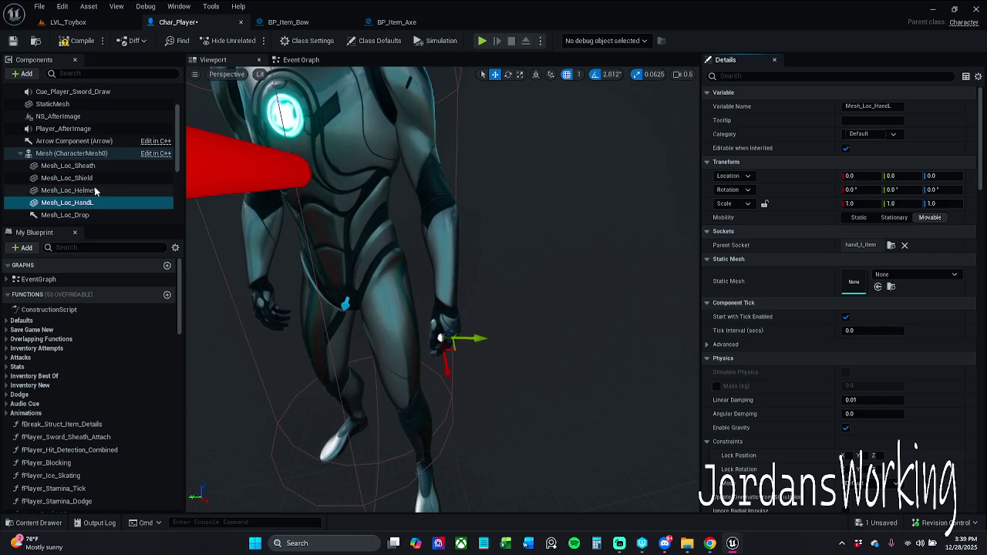
scroll(98, 210, "down", 1)
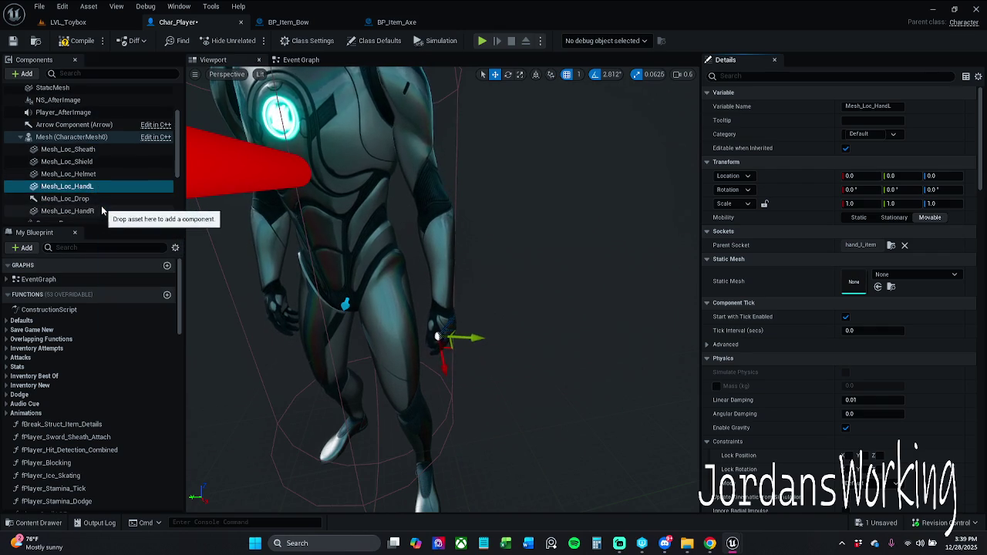
left_click(96, 211)
left_click(879, 287)
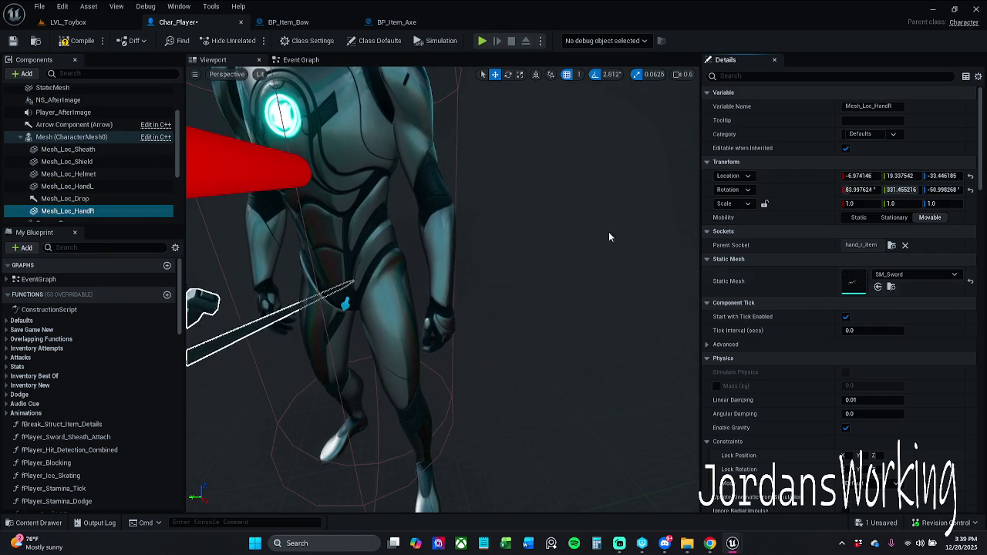
left_click(77, 40)
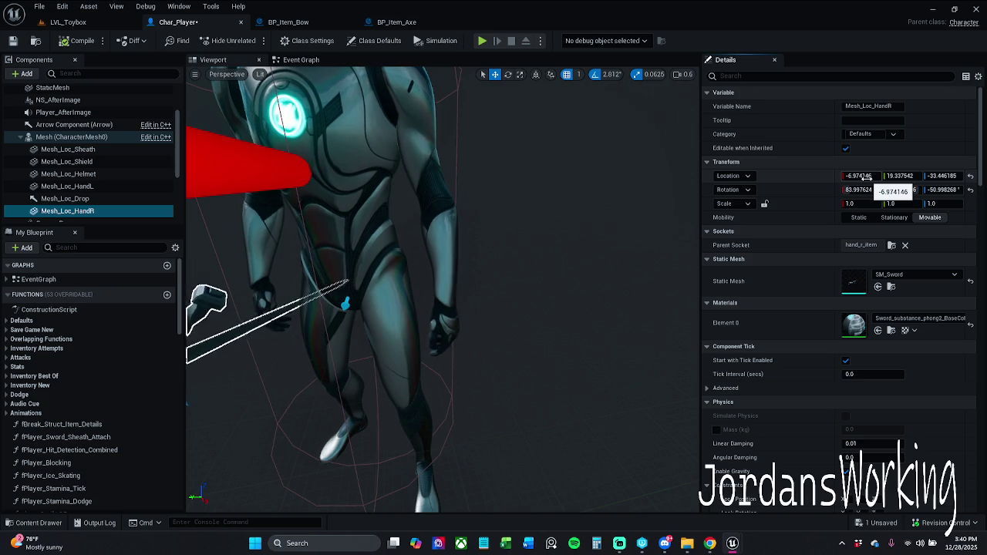
Reset the sword's transform and set its location to 0, 6, -6
left_click(970, 189)
left_click(971, 177)
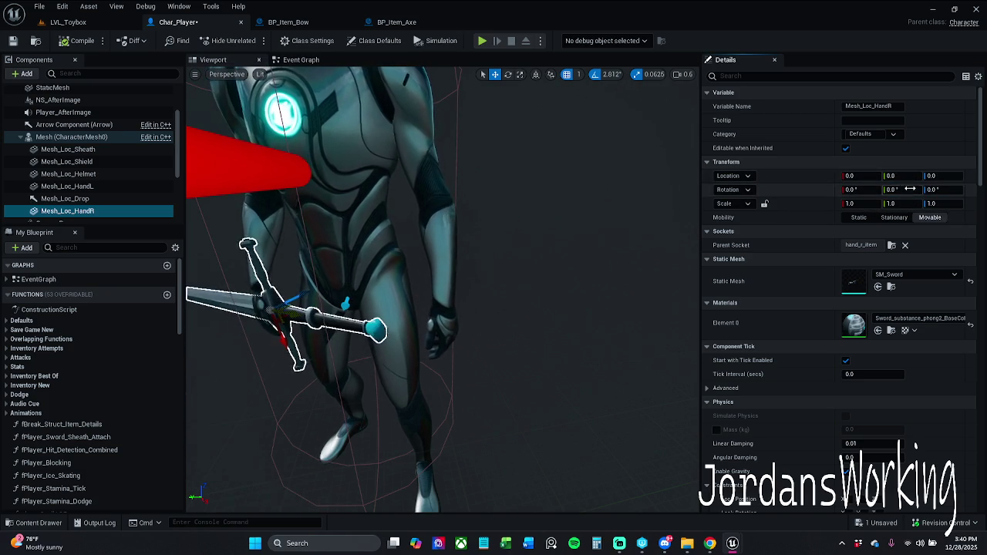
left_click(870, 176)
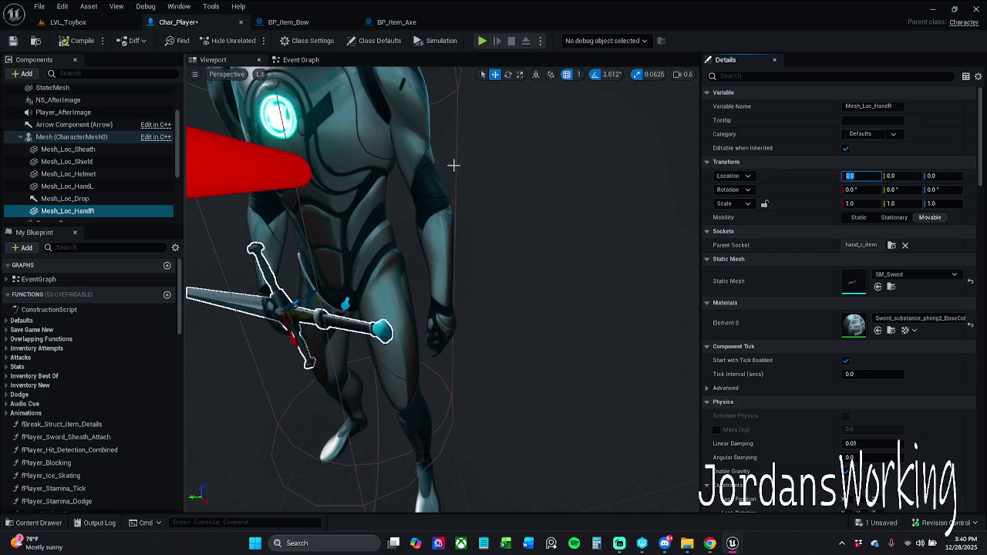
left_click(895, 176)
type("6")
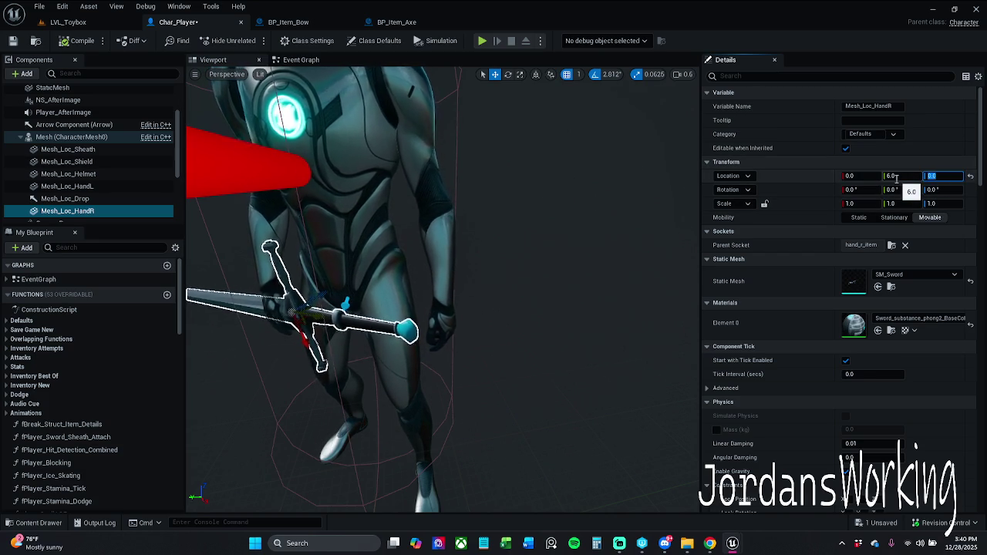
type("-6")
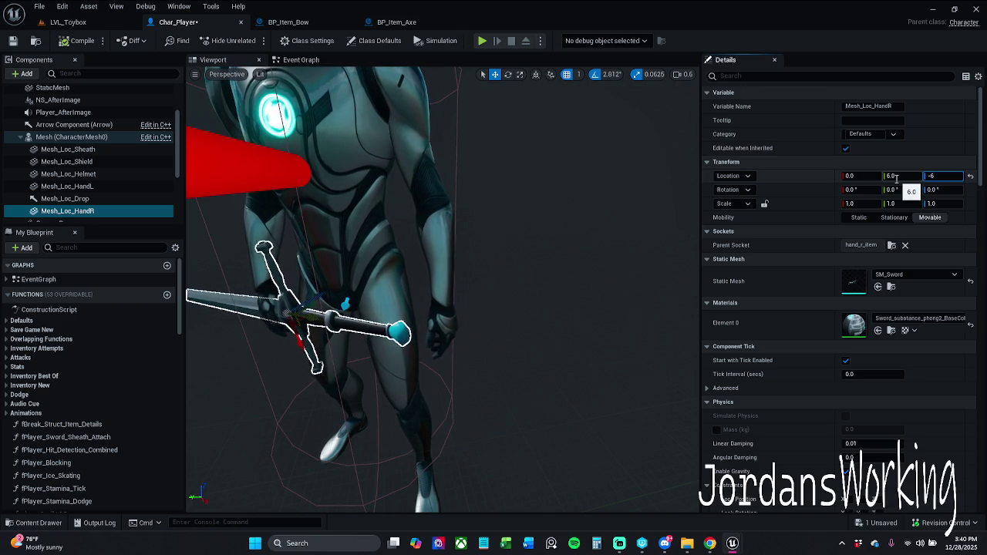
key("Return")
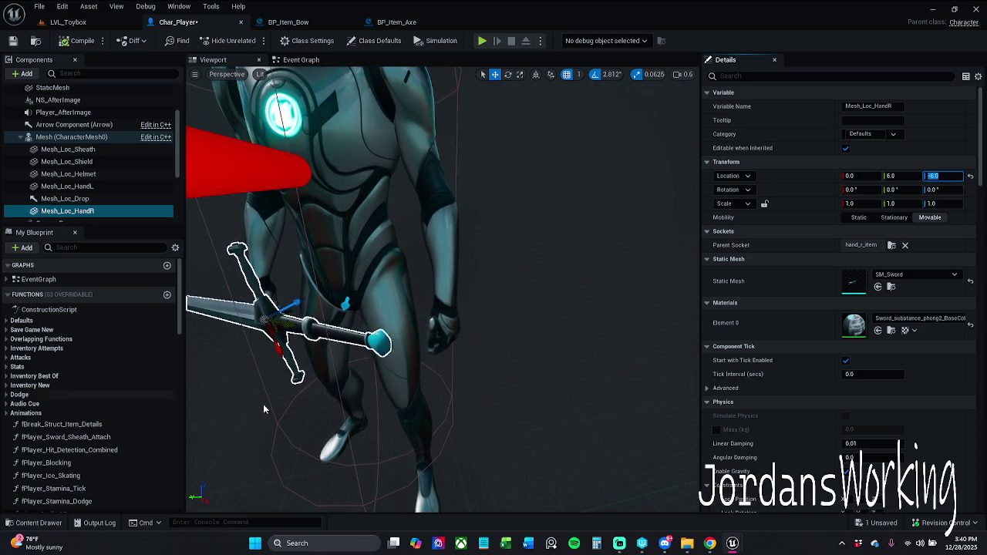
Set the sword's rotation to 224, 345, 14
left_click(872, 189)
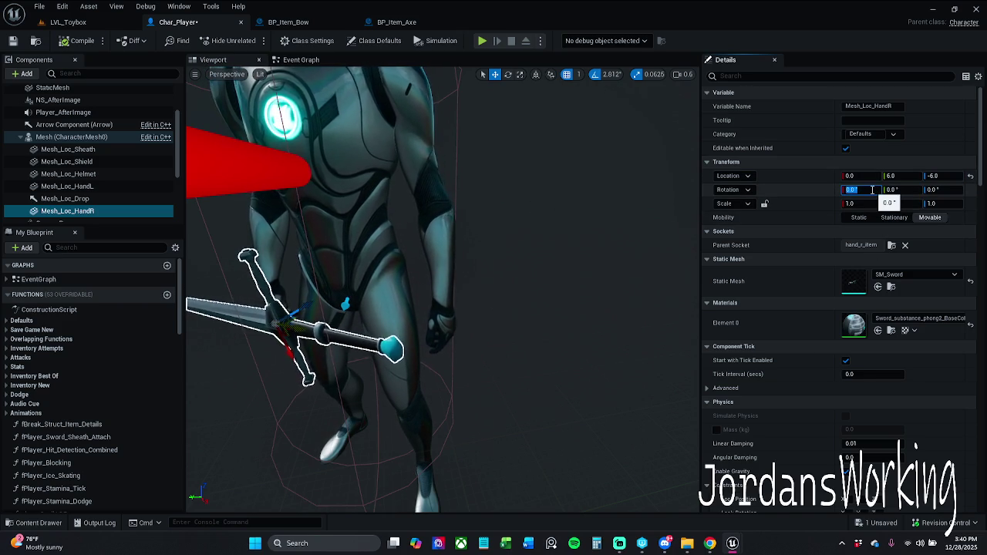
type("22")
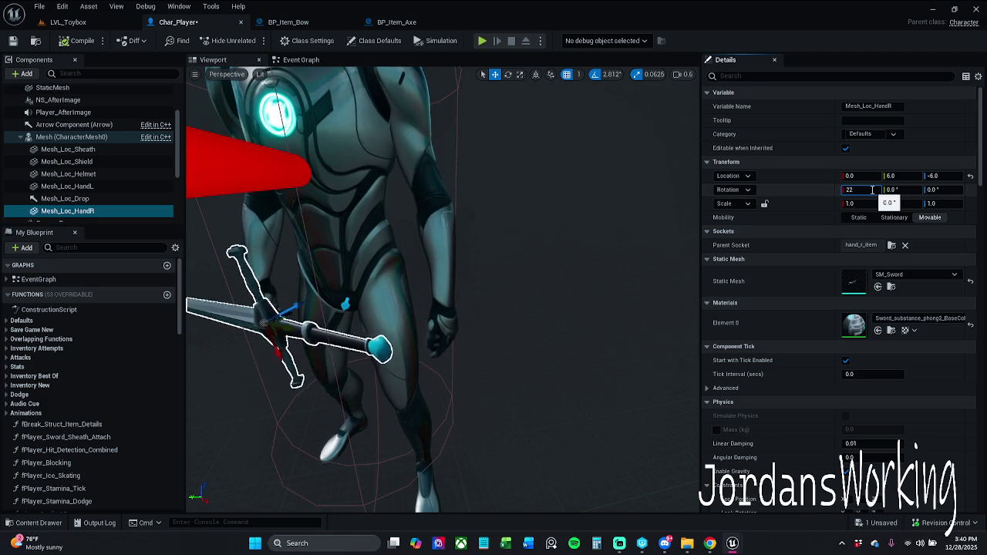
key("Return")
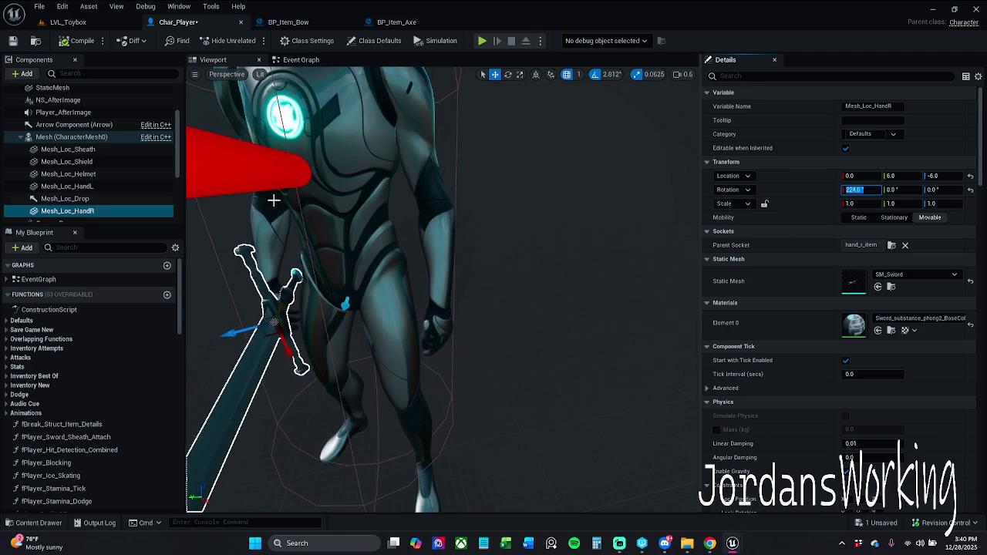
left_click(910, 191)
type("345")
key("Return")
key("Tab")
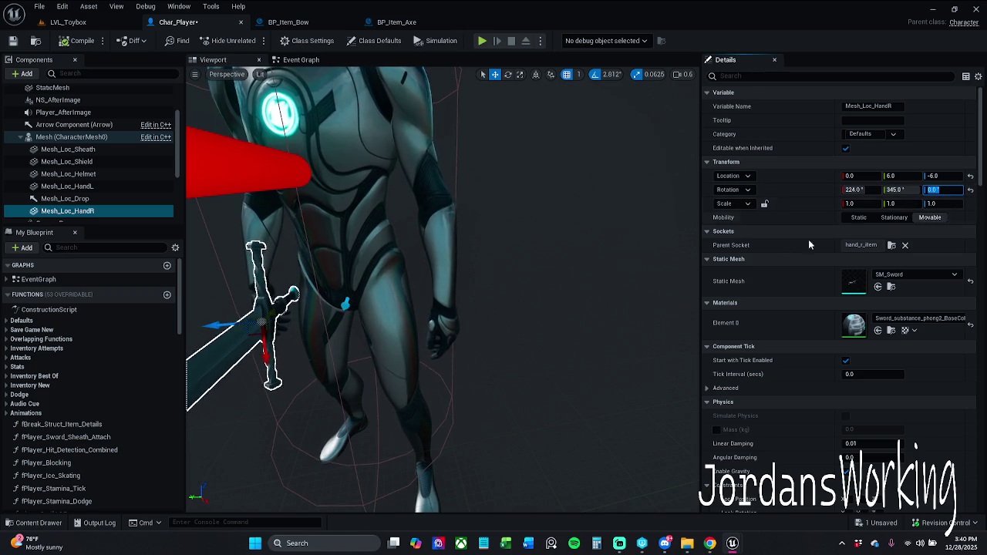
type("1")
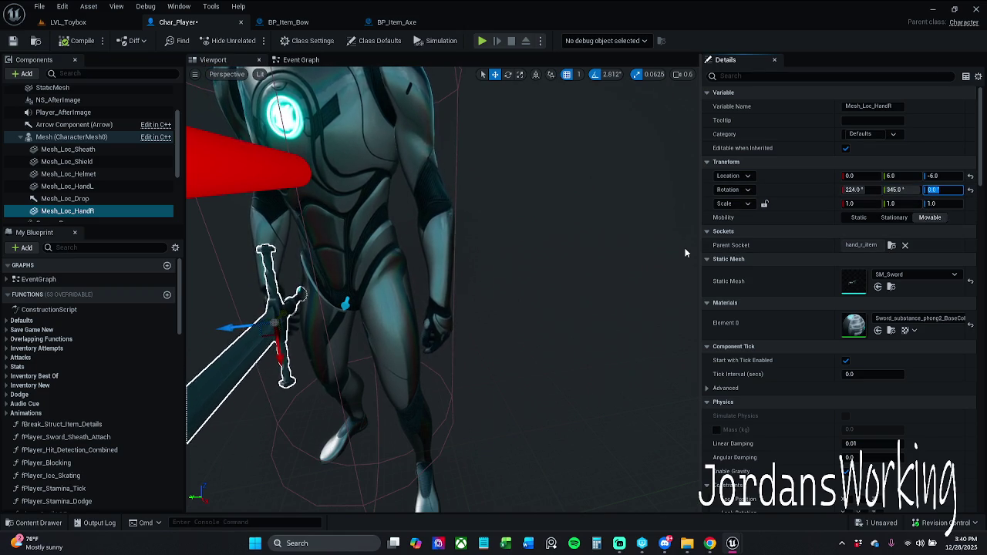
type("4")
key("Return")
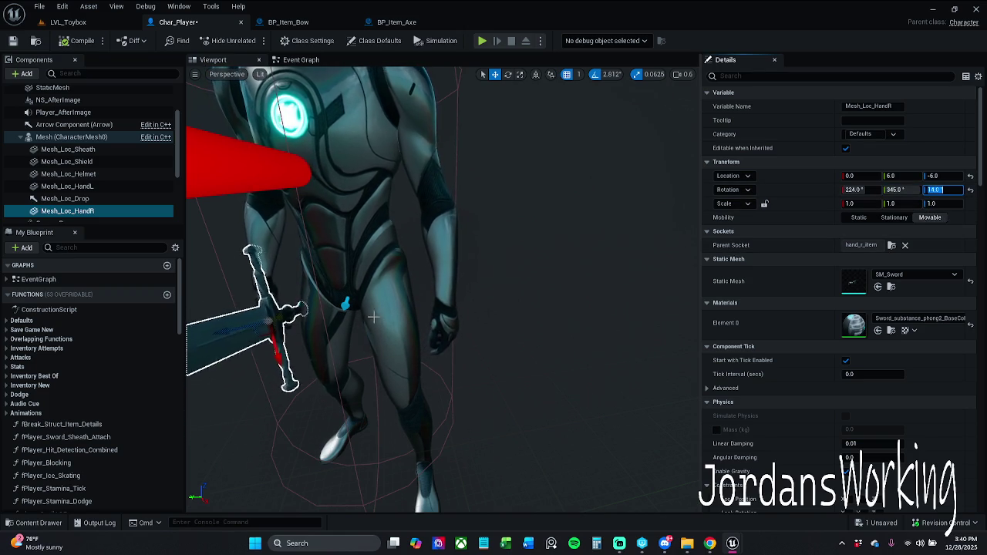
Save the Char_Player blueprint while viewing the sword up close
left_click_drag(443, 289, 385, 278)
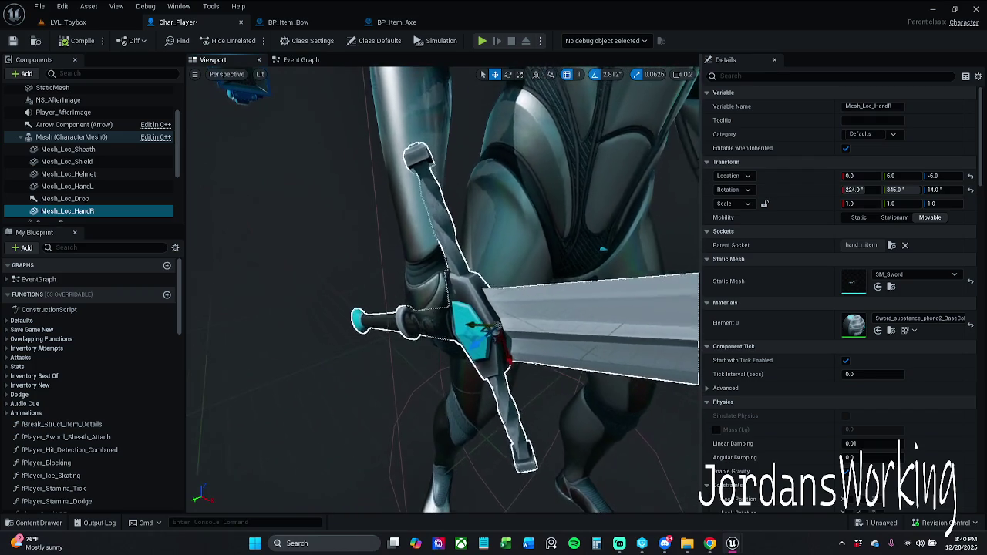
left_click(13, 40)
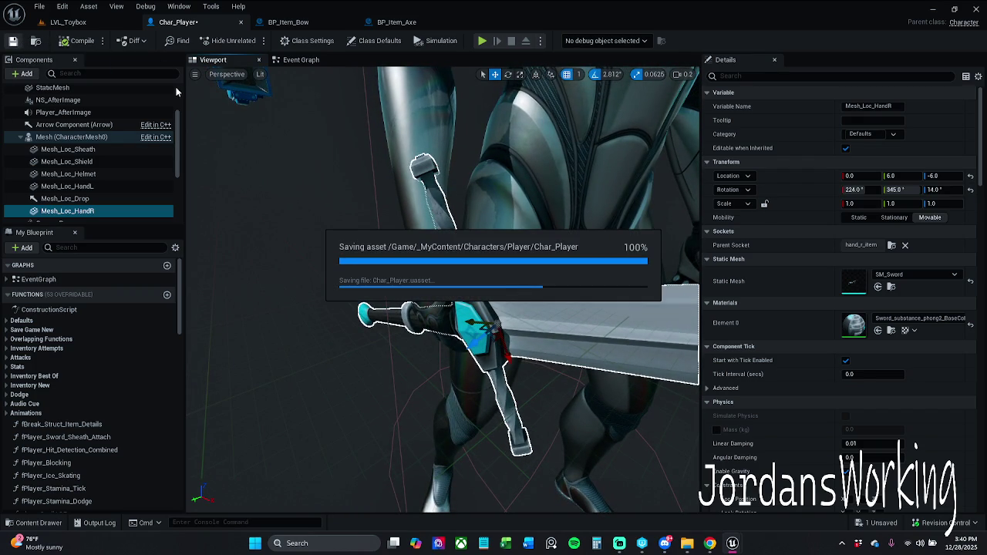
left_click_drag(324, 110, 363, 120)
Drag the sword deeper into the right hand's grip, to about -2.79, 11.24, -11.37
mouse_move(444, 293)
left_mouse_down()
mouse_move(471, 289)
mouse_move(432, 290)
left_mouse_up()
mouse_move(543, 340)
left_mouse_down()
mouse_move(458, 338)
mouse_move(510, 330)
left_mouse_up()
scroll(511, 330, "up", 10)
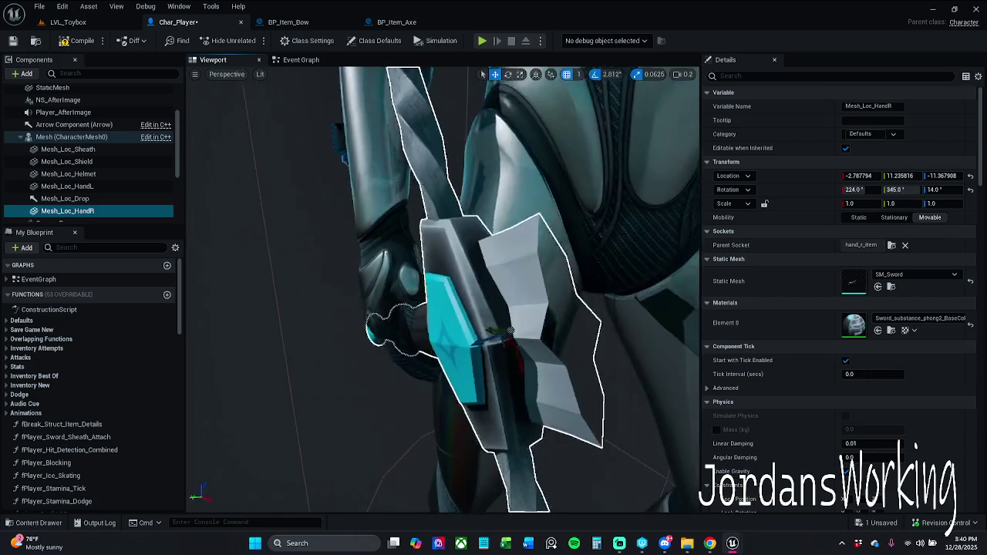
scroll(510, 330, "up", 10)
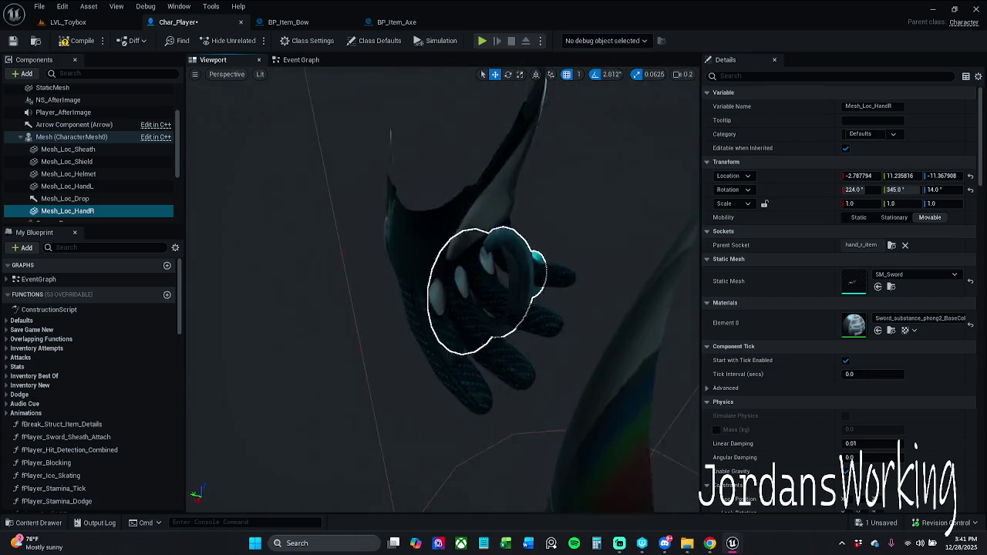
scroll(510, 330, "down", 10)
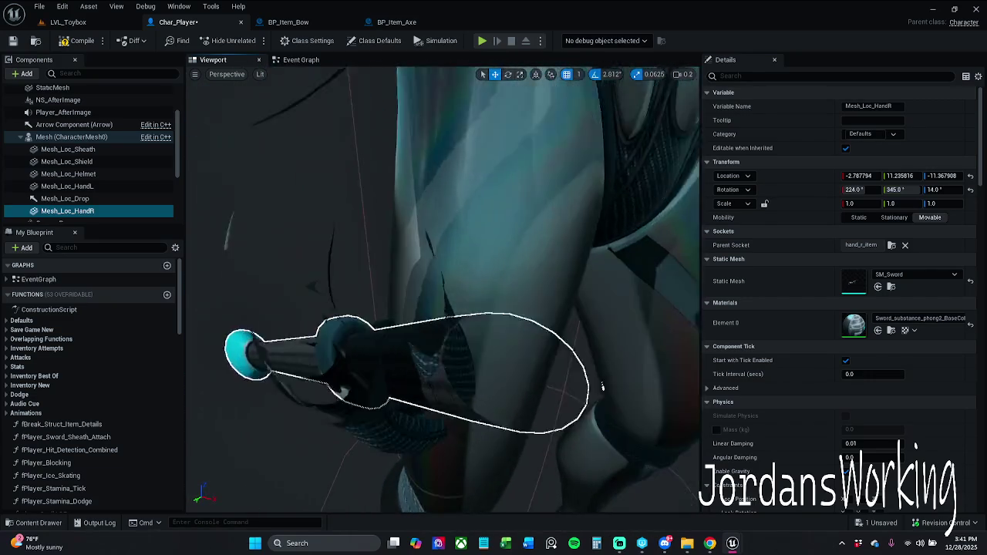
scroll(510, 331, "up", 5)
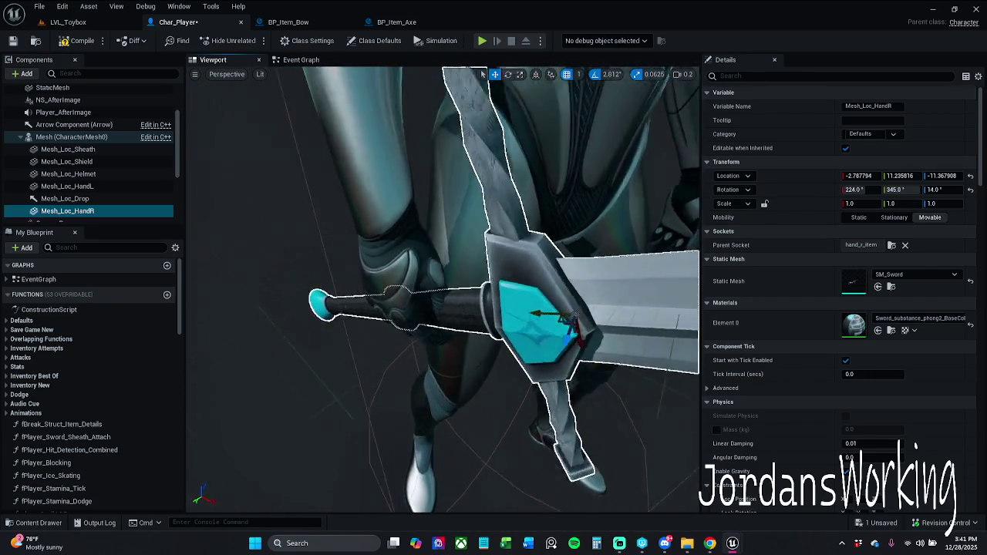
scroll(510, 330, "down", 8)
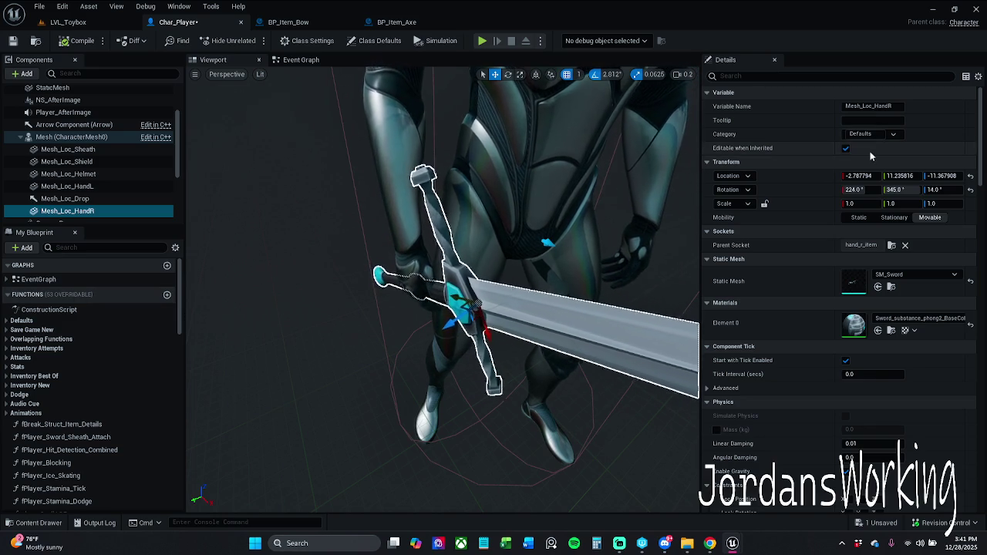
Set the sword's location to -3, 11, -11, then clear Mesh_Loc_HandR's preview mesh
left_click(859, 176)
type("-3")
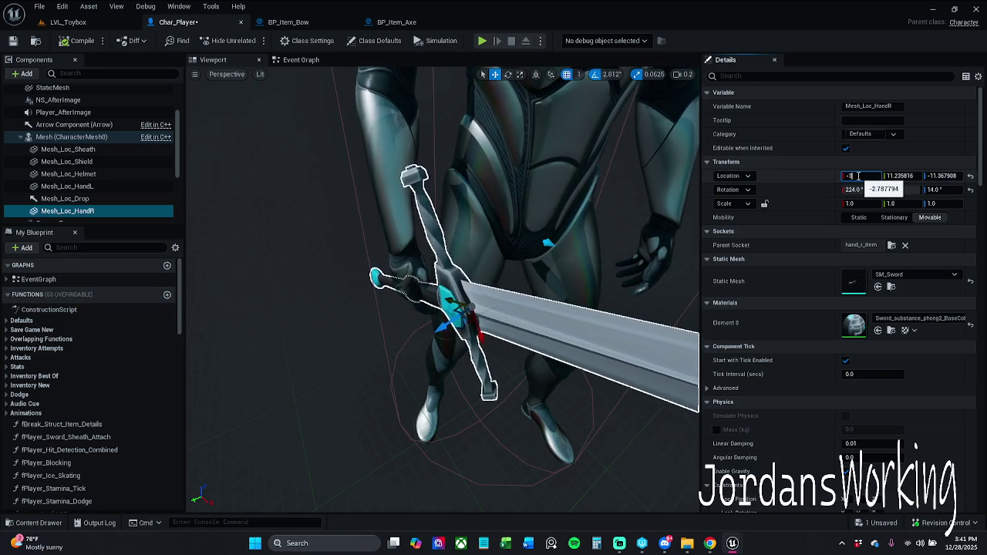
key("Return")
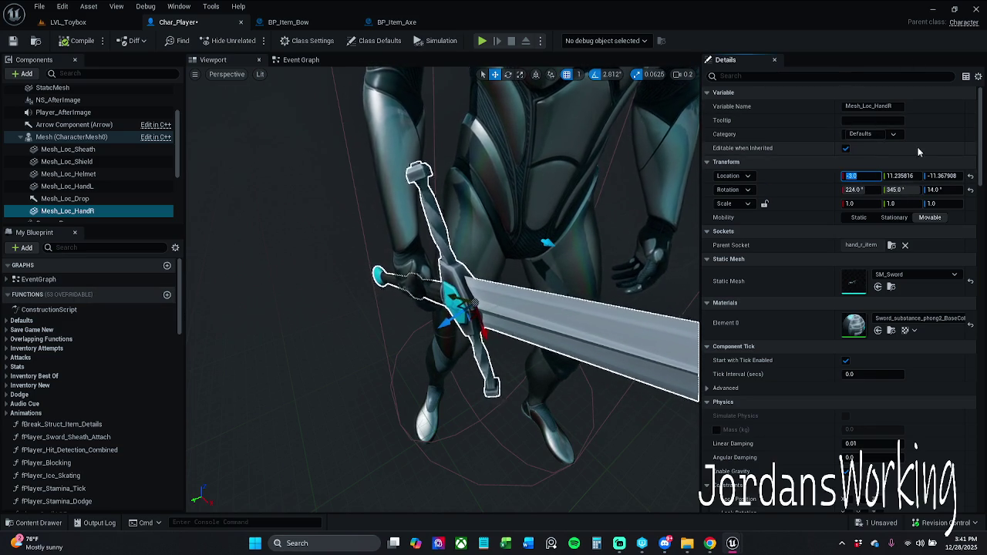
left_click(898, 176)
type("11")
key("Return")
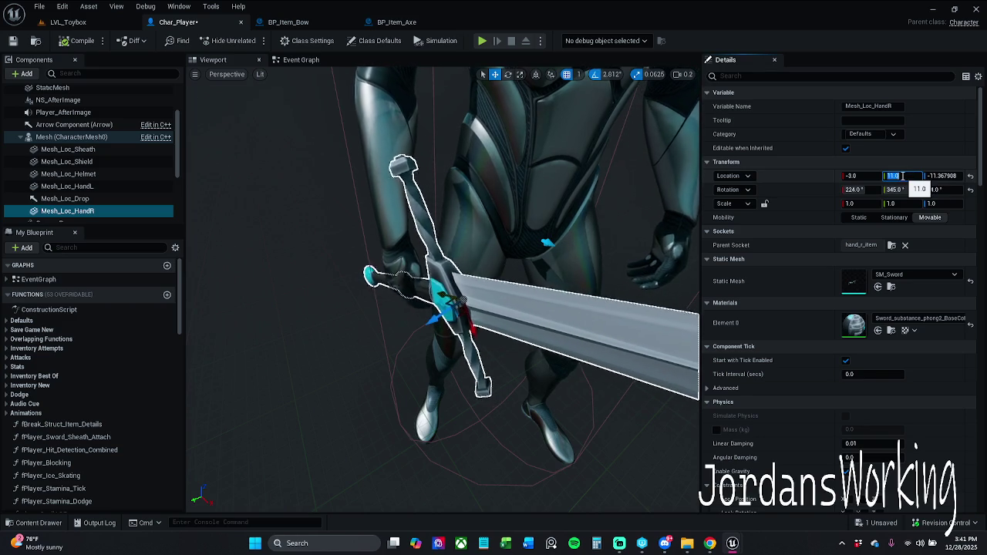
key("Tab")
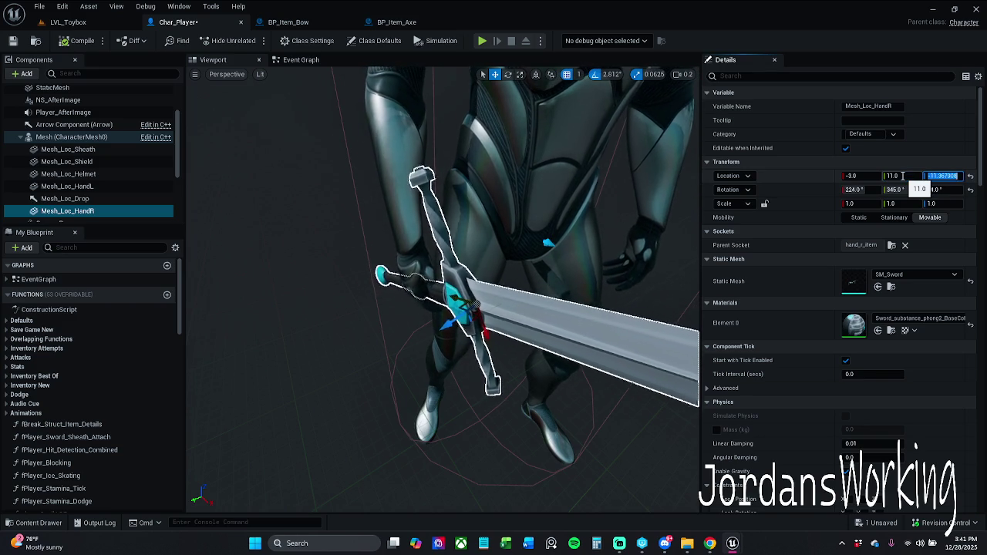
type("-1")
key("Return")
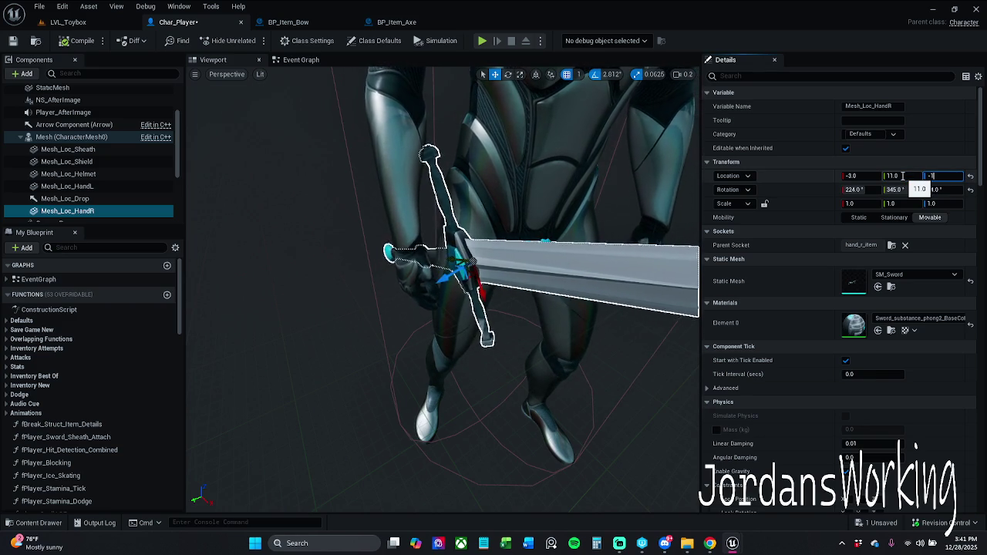
key("Return")
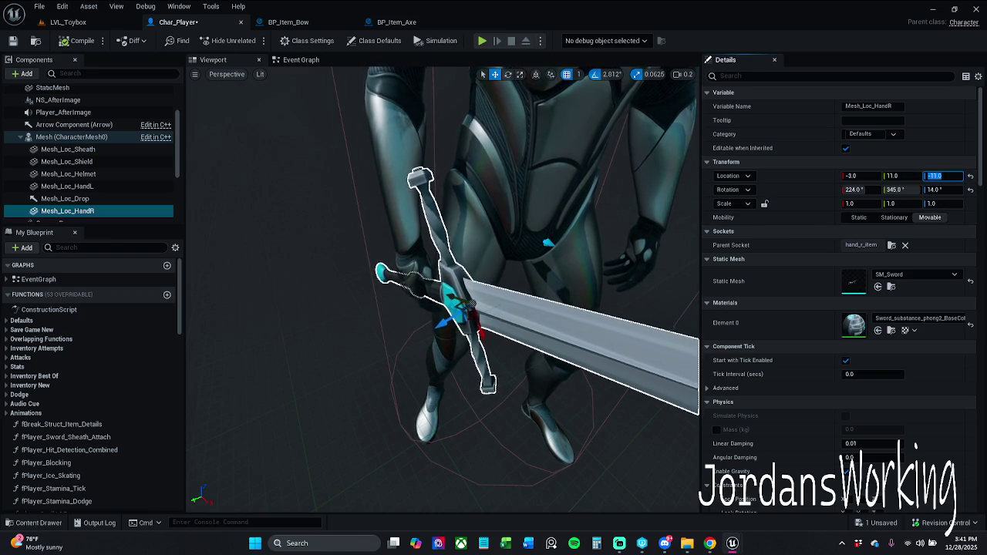
key("Return")
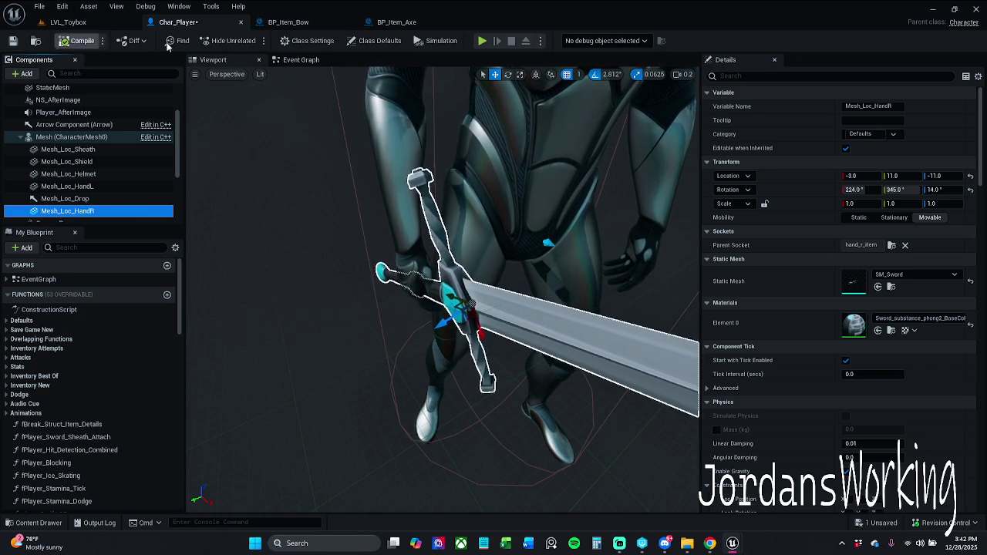
left_click(970, 282)
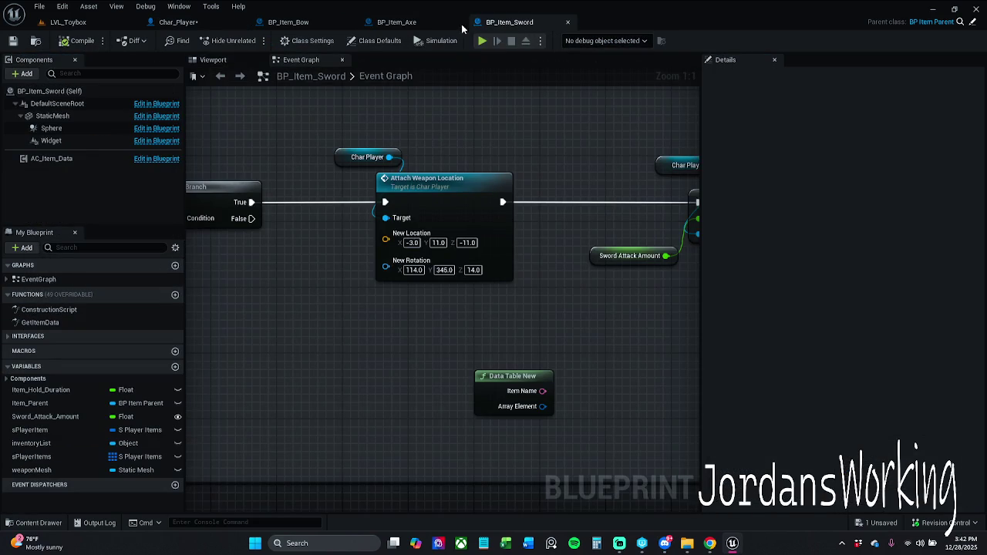
Move the BP_Item_Sword tab after Char_Player, then play-test LVL_Toybox, picking up the sword
left_click_drag(524, 22, 313, 25)
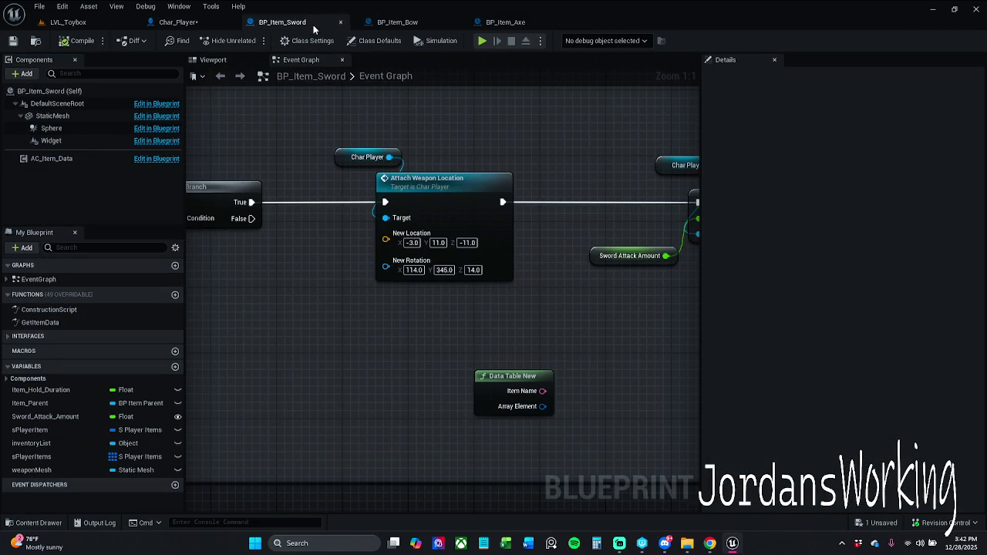
left_click(178, 21)
left_click(78, 23)
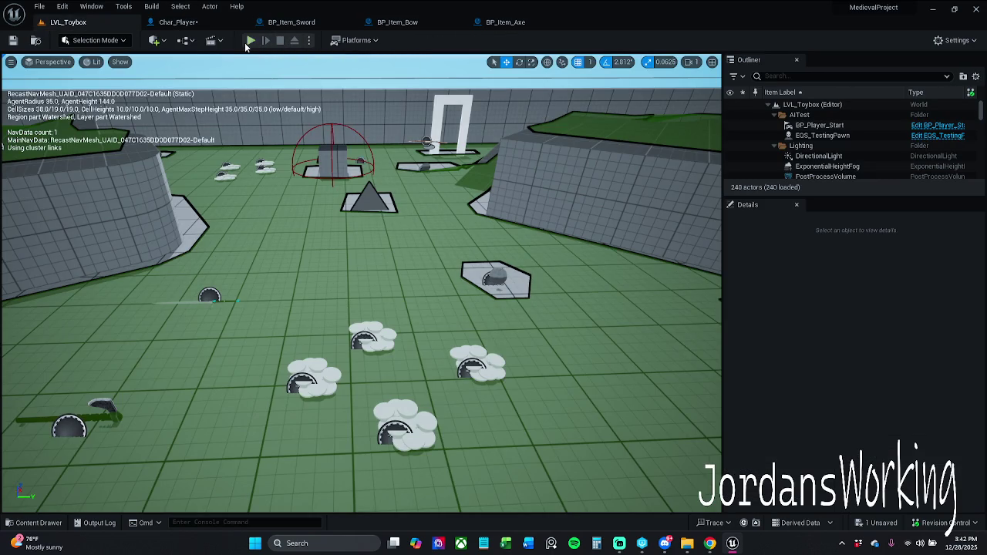
left_click(250, 40)
key("w")
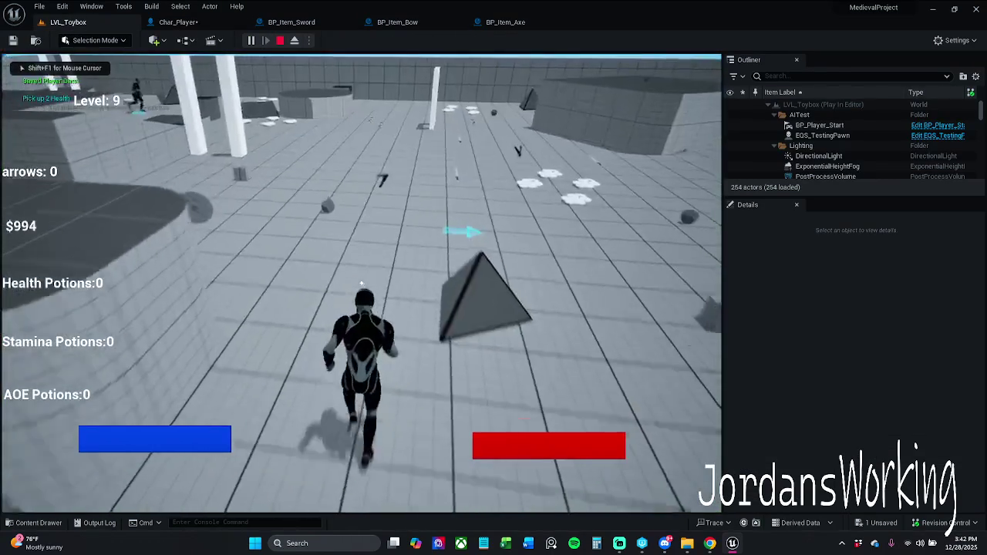
key("e")
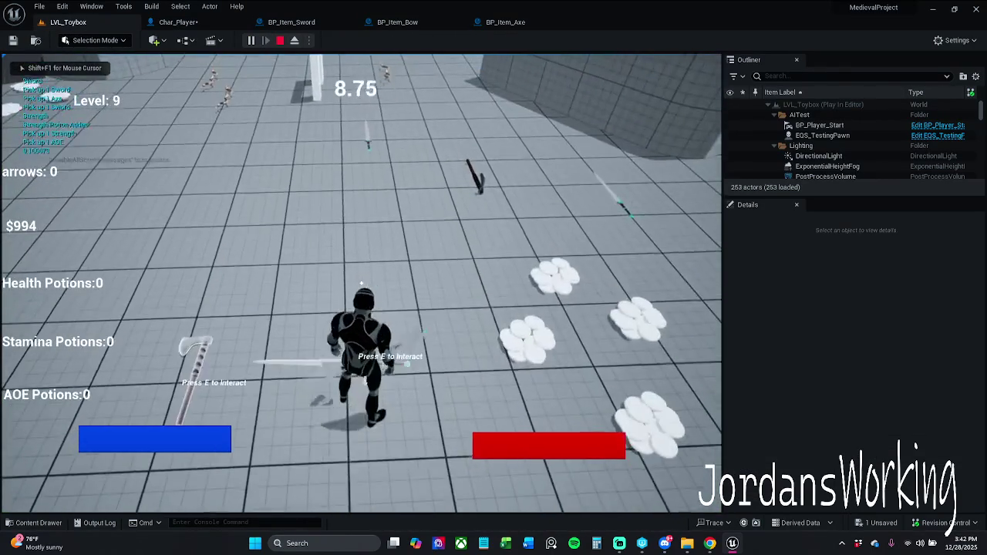
key("w")
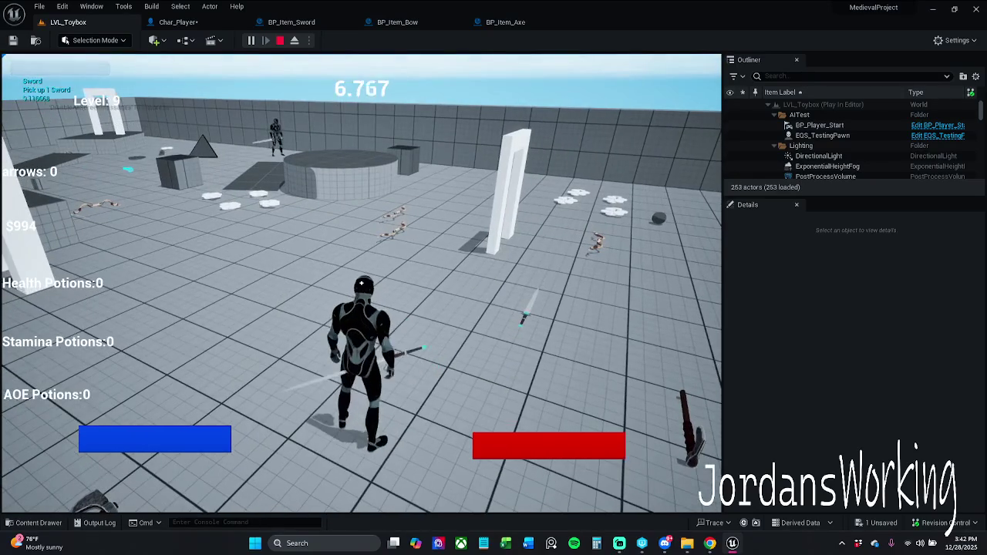
key("Escape")
Look over the nodes in BP_Item_Sword's Event Graph
left_click(292, 22)
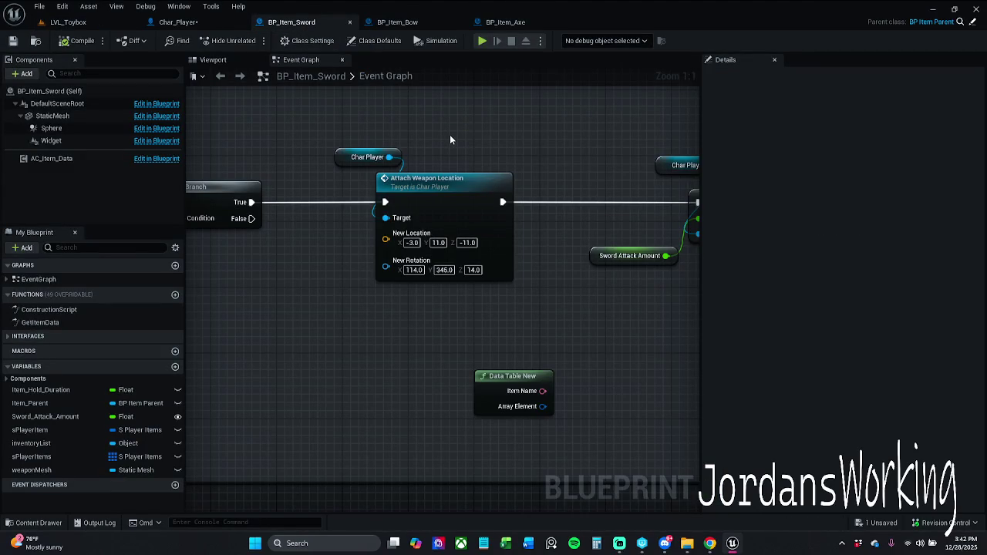
scroll(455, 140, "down", 2)
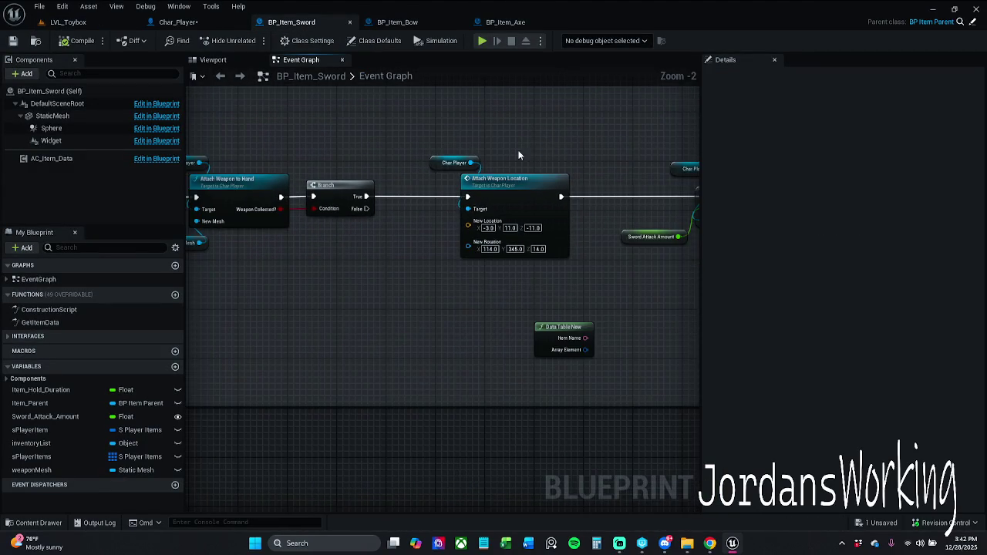
mouse_move(478, 148)
left_mouse_down()
mouse_move(303, 154)
mouse_move(388, 148)
left_mouse_up()
Play-test LVL_Toybox again, collecting the axe, bows and coins, then stop
left_click(93, 23)
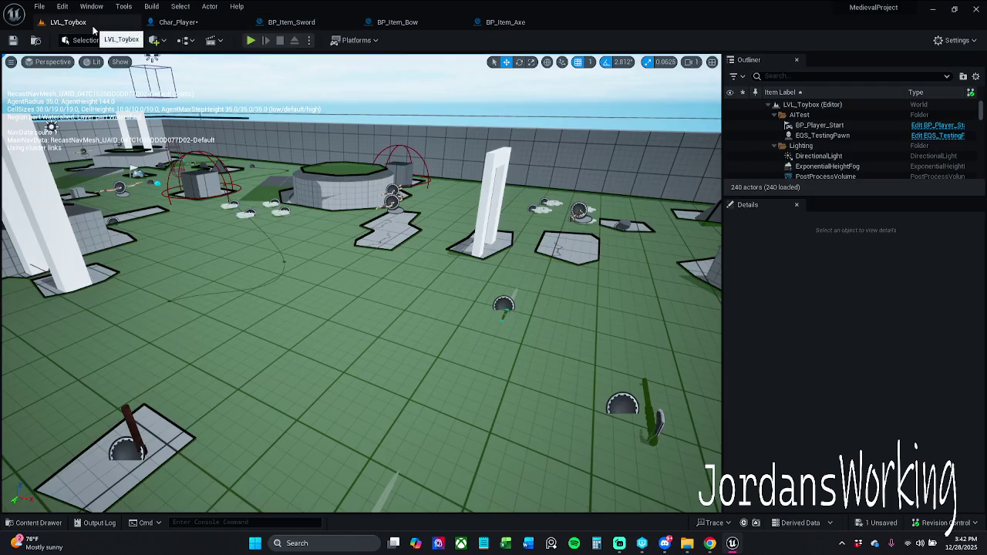
left_click(251, 41)
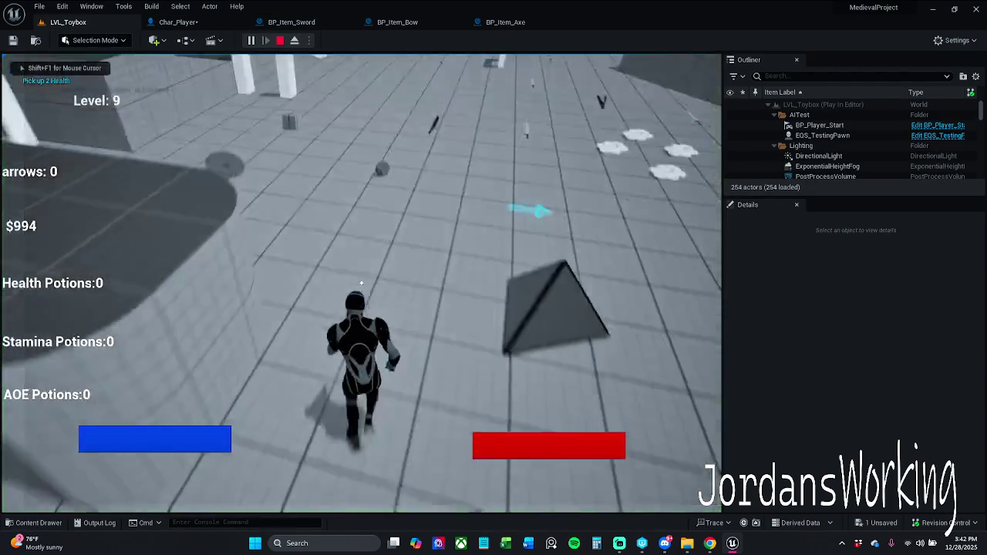
key("e")
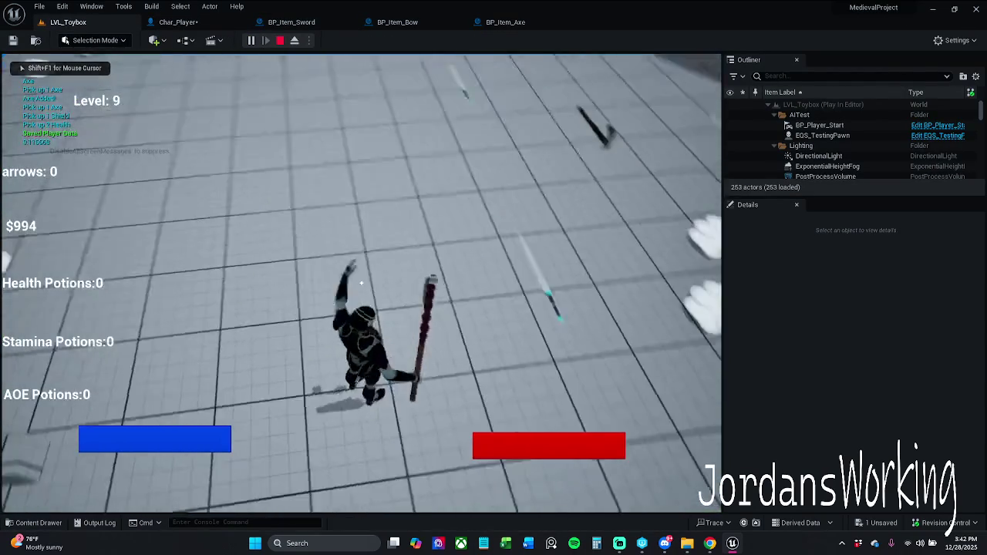
key("w")
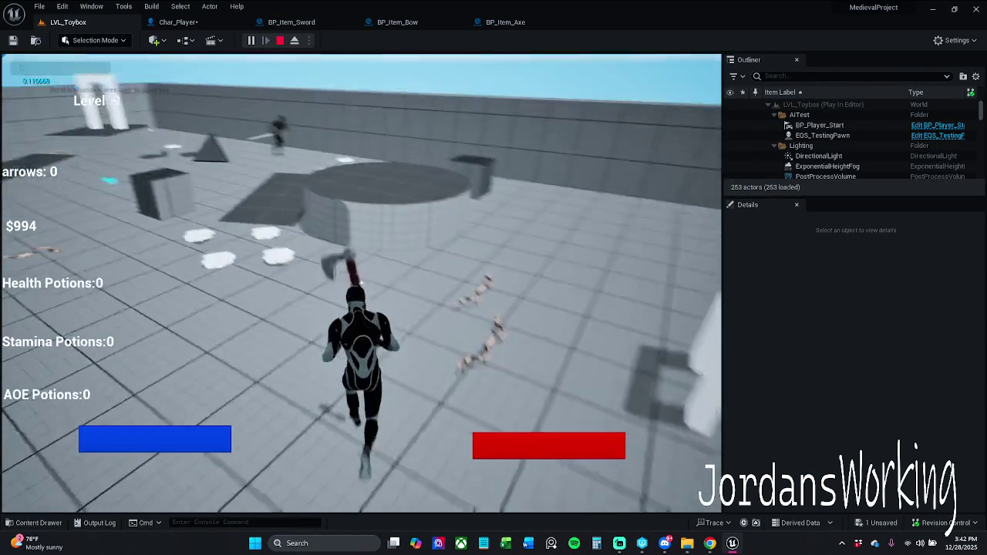
key("w")
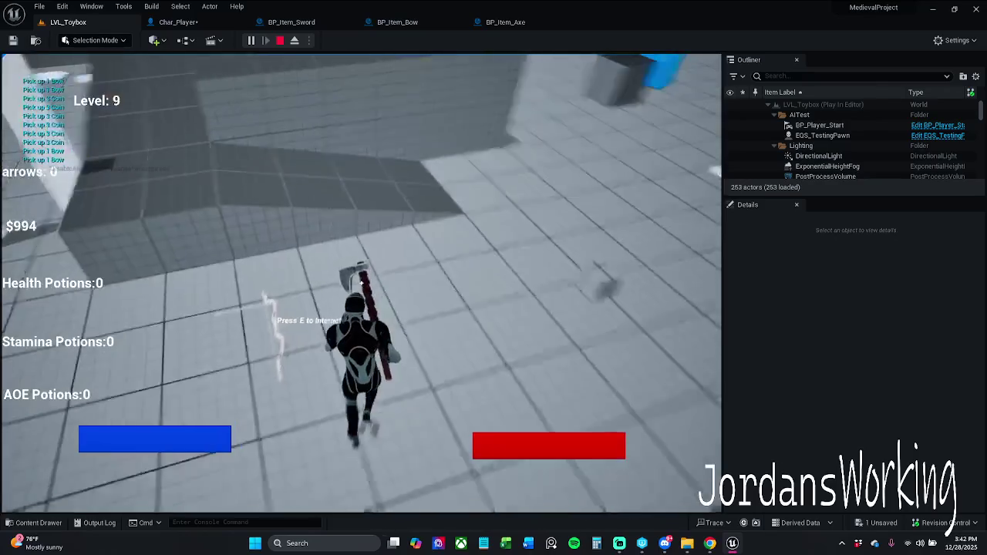
key("e")
key("e")
key("w")
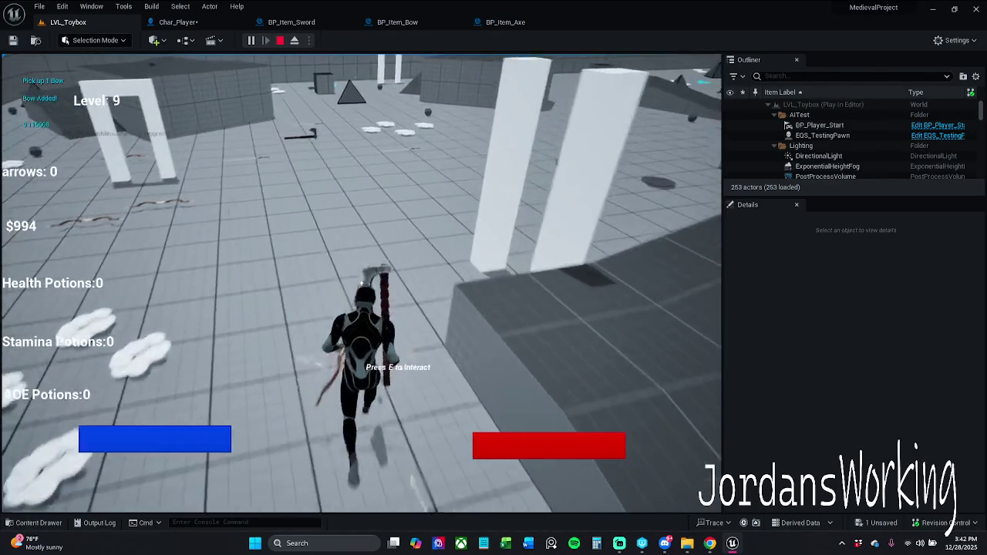
key("w")
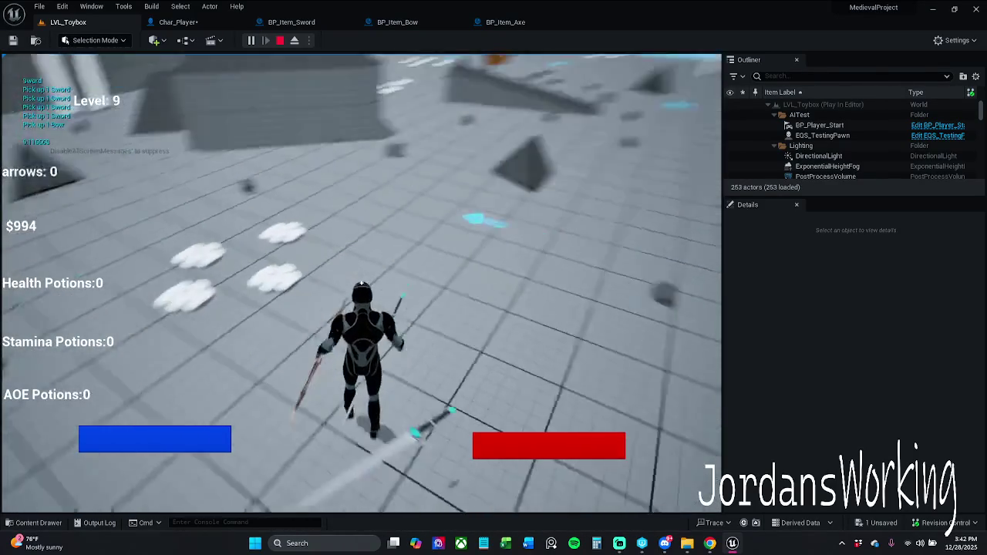
key("w")
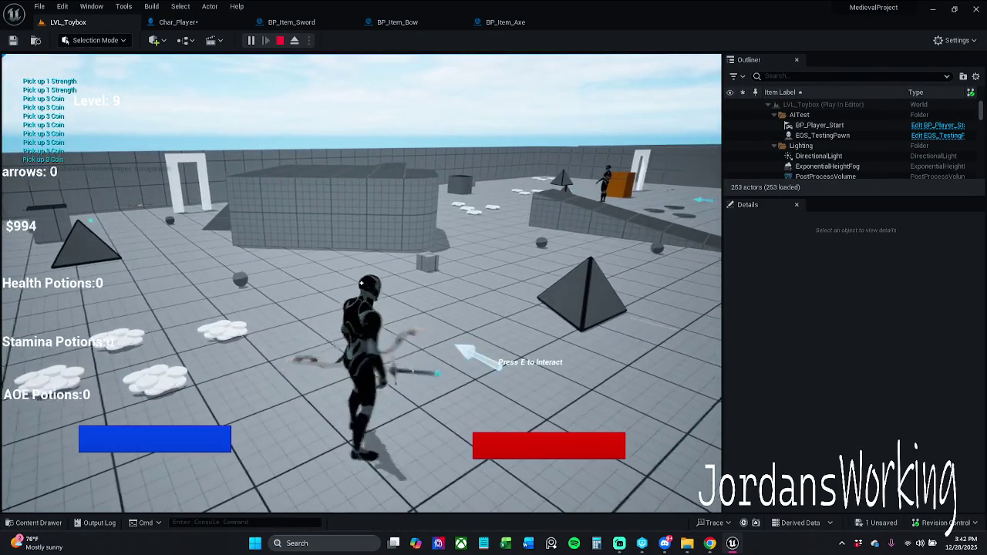
key("Escape")
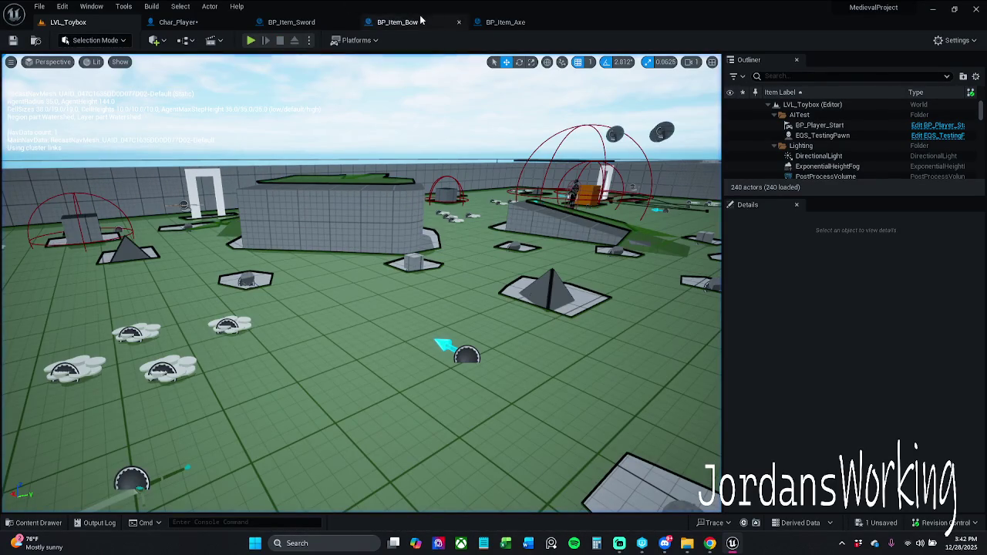
Save Char_Player with its cleared preview mesh, then use File > Save All
left_click(193, 22)
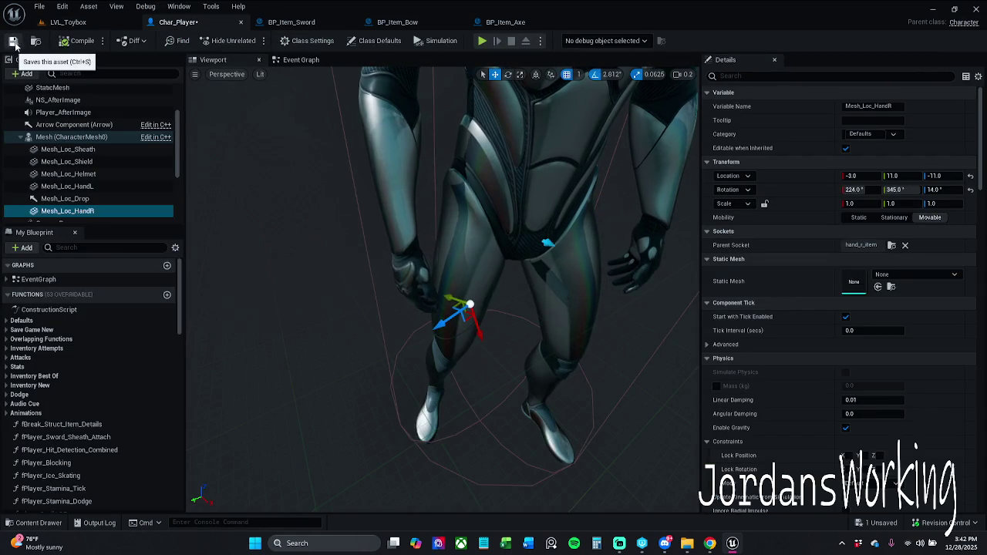
left_click(13, 41)
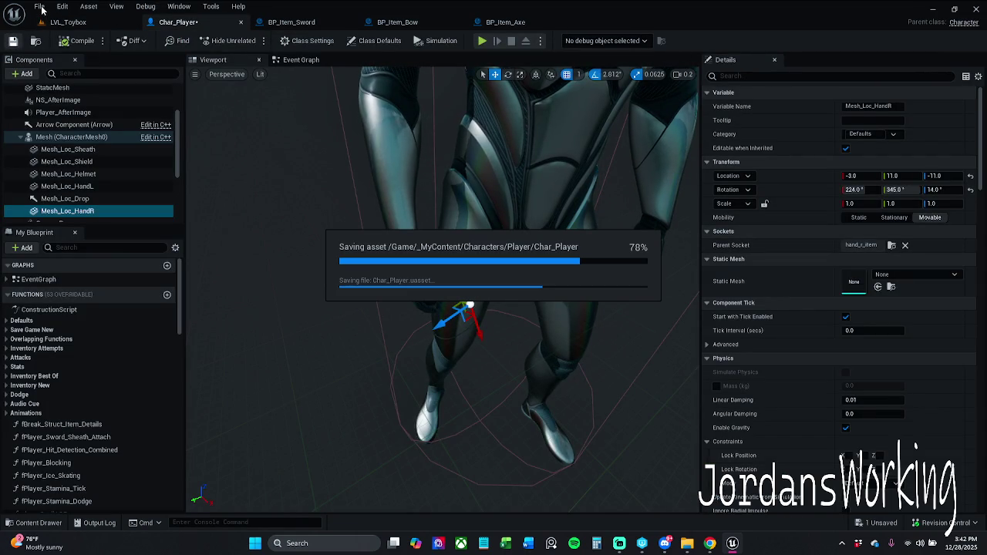
left_click(41, 8)
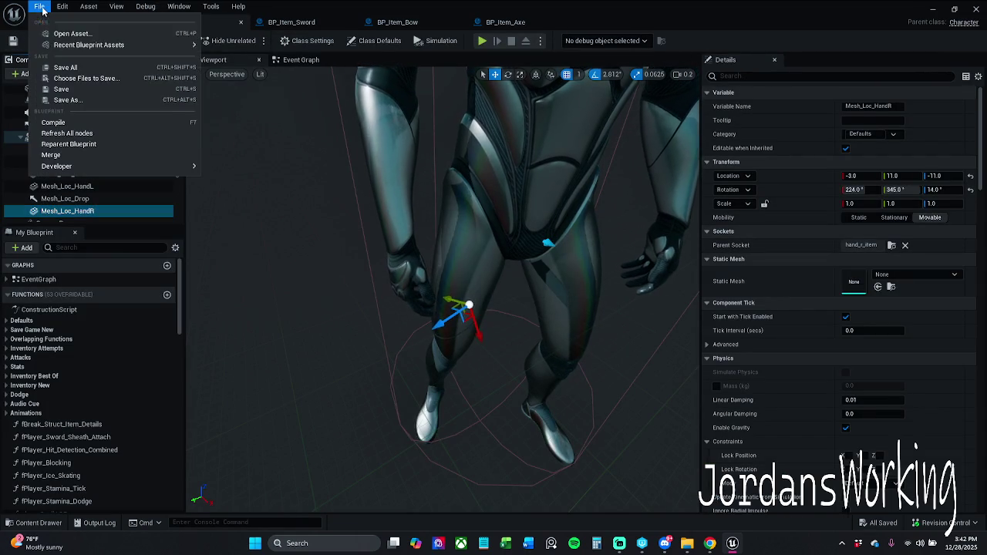
left_click(74, 69)
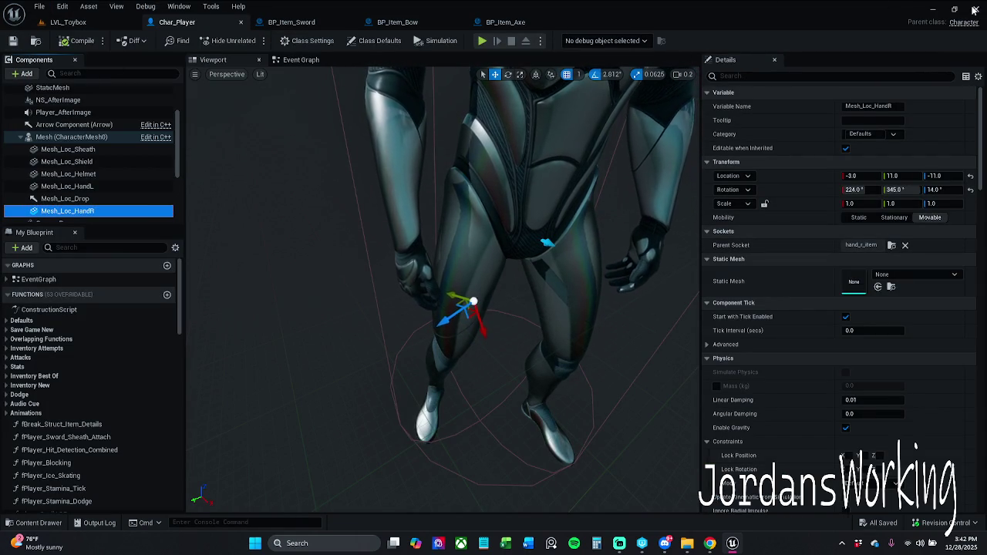